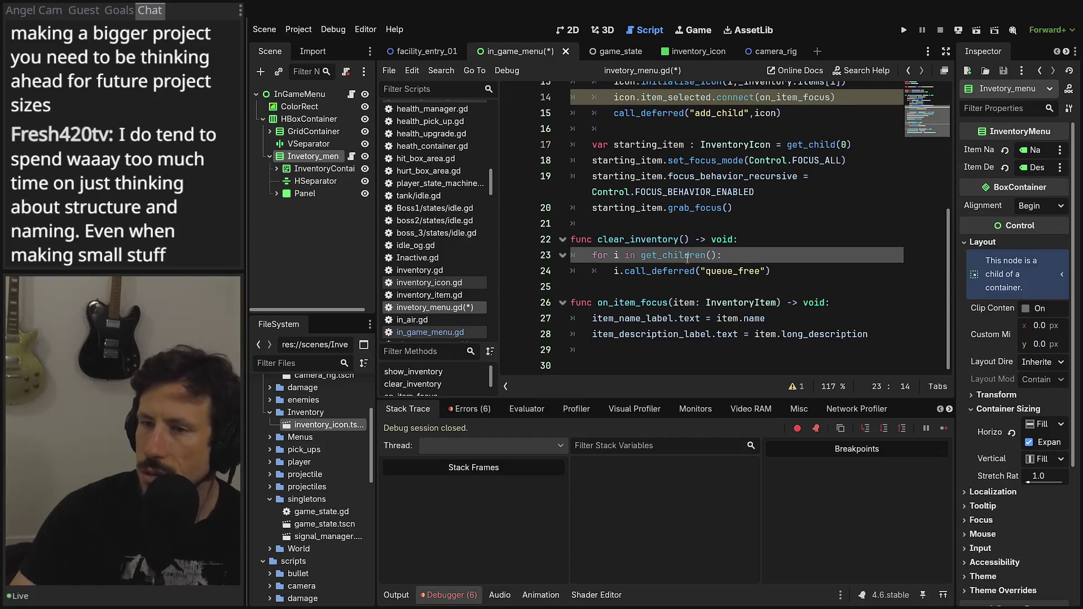
# - Show the line 14 UNSAFE_METHOD_ACCESS warning, inspect icon.item_selected on that line, and run the game
pyautogui.click(801, 389)
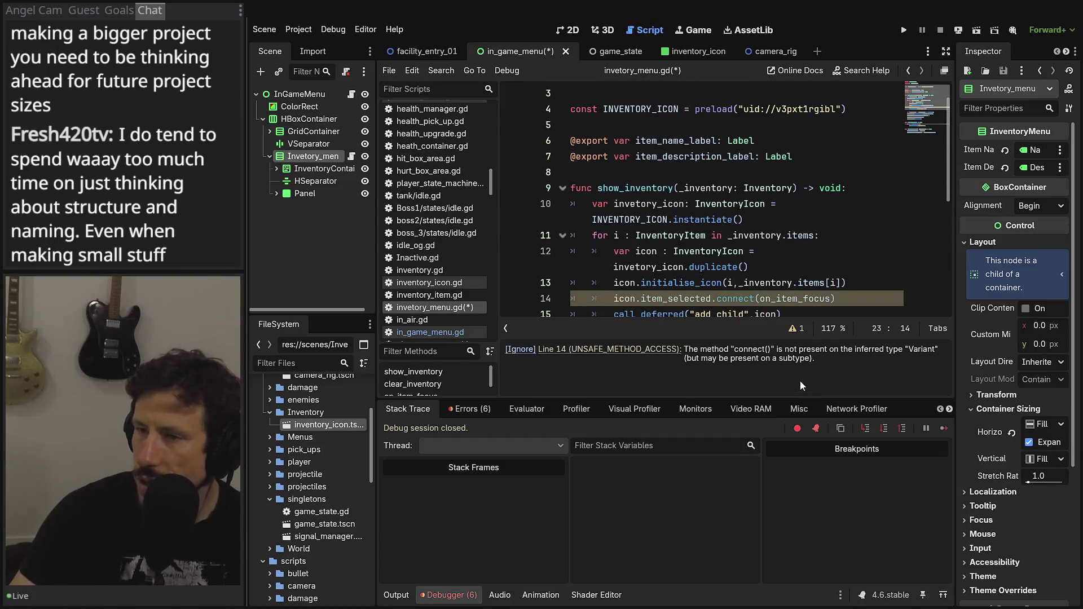
pyautogui.scroll(-1, 761, 293)
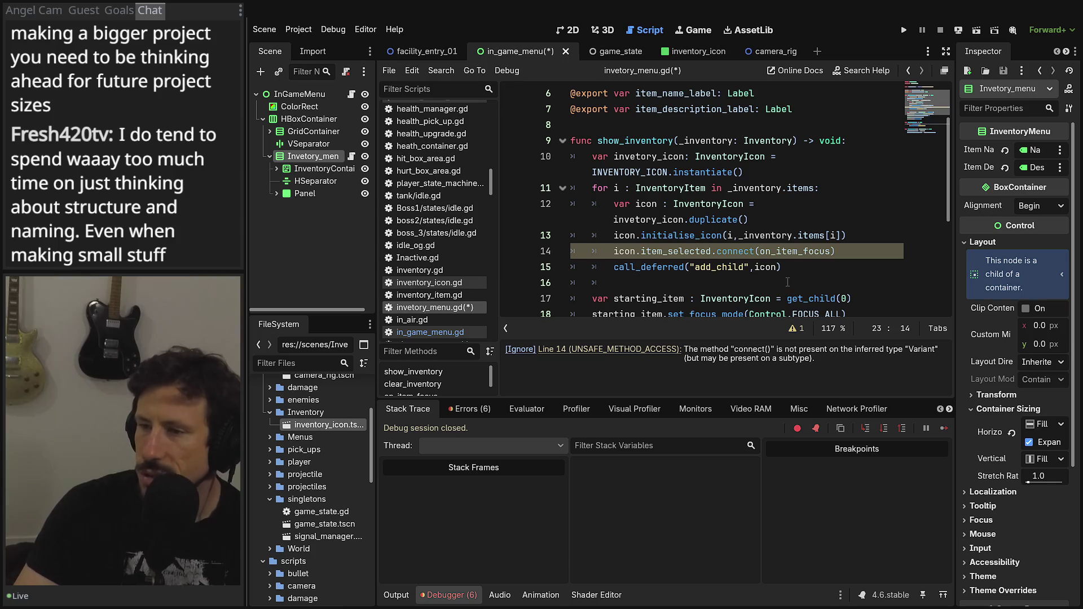
pyautogui.doubleClick(624, 251)
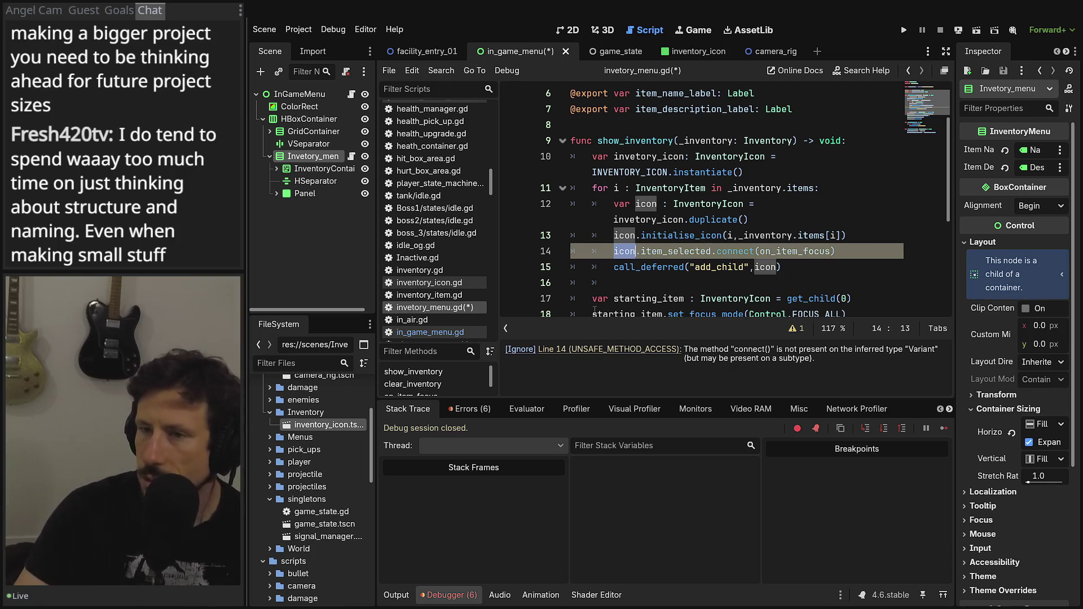
pyautogui.doubleClick(666, 251)
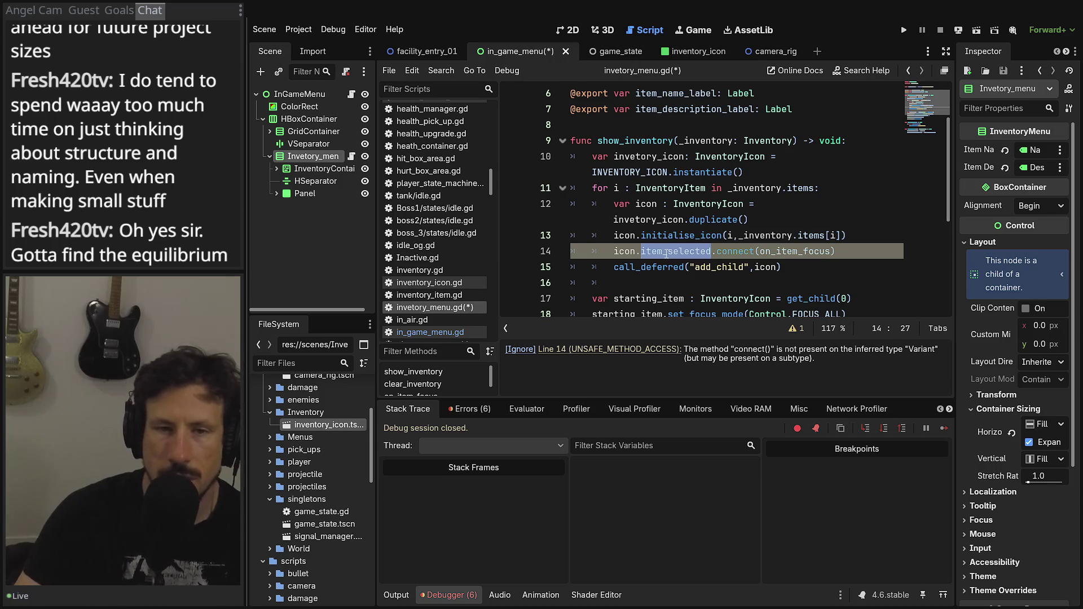
pyautogui.click(904, 32)
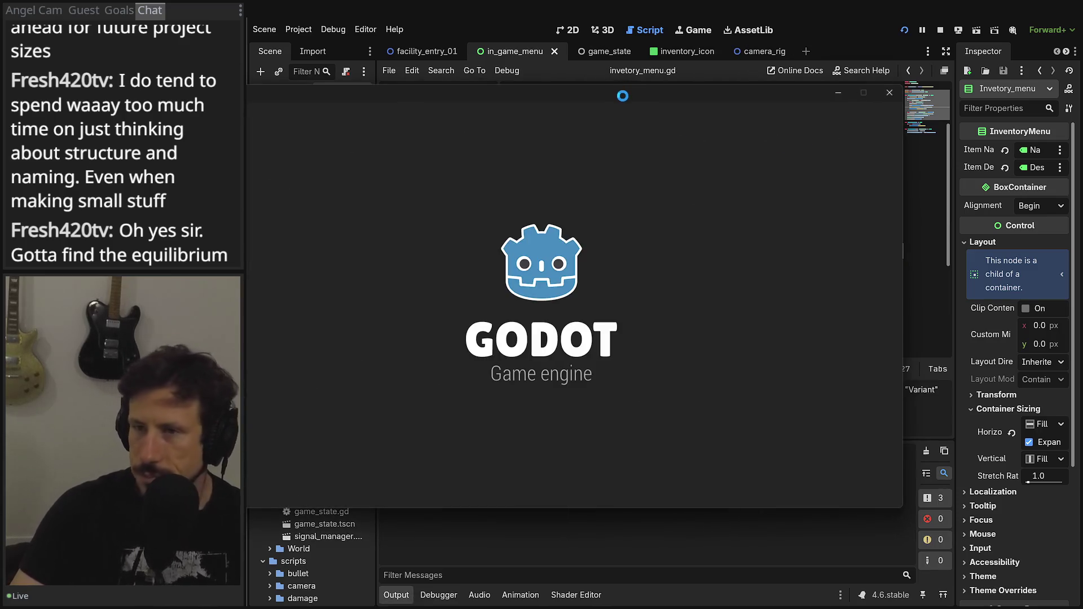
# - Load save slot 1 in the running game
pyautogui.click(587, 262)
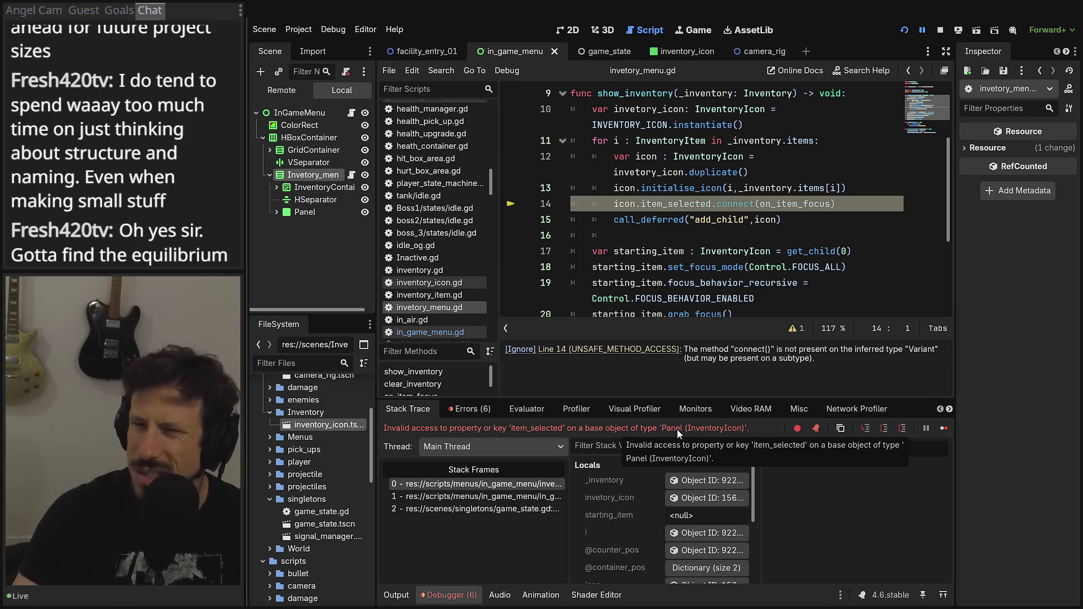
# - Replace item_selected on line 14 with item_focus_selected from the InventoryIcon script, and save
pyautogui.keyDown('ctrl'); pyautogui.click(709, 158); pyautogui.keyUp('ctrl')
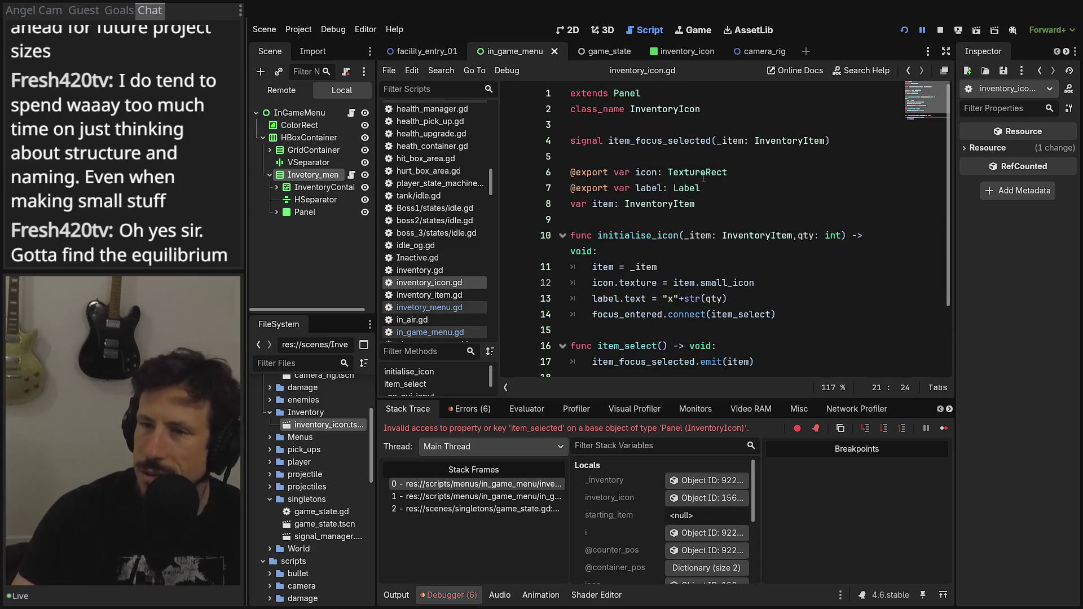
pyautogui.doubleClick(682, 141)
pyautogui.hotkey('ctrl', 'c')
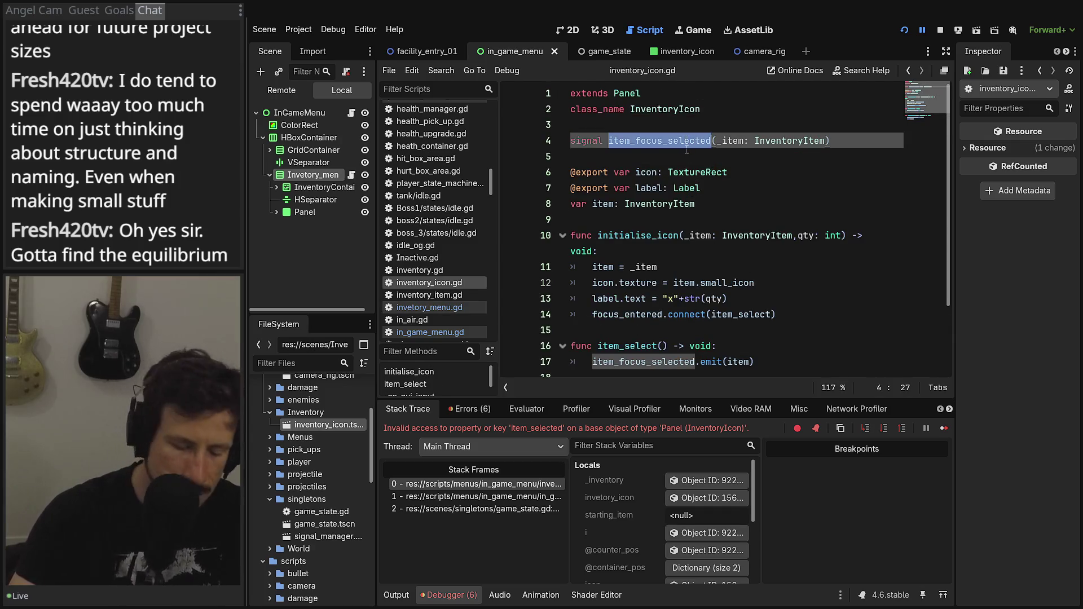
pyautogui.hotkey('alt', 'Left')
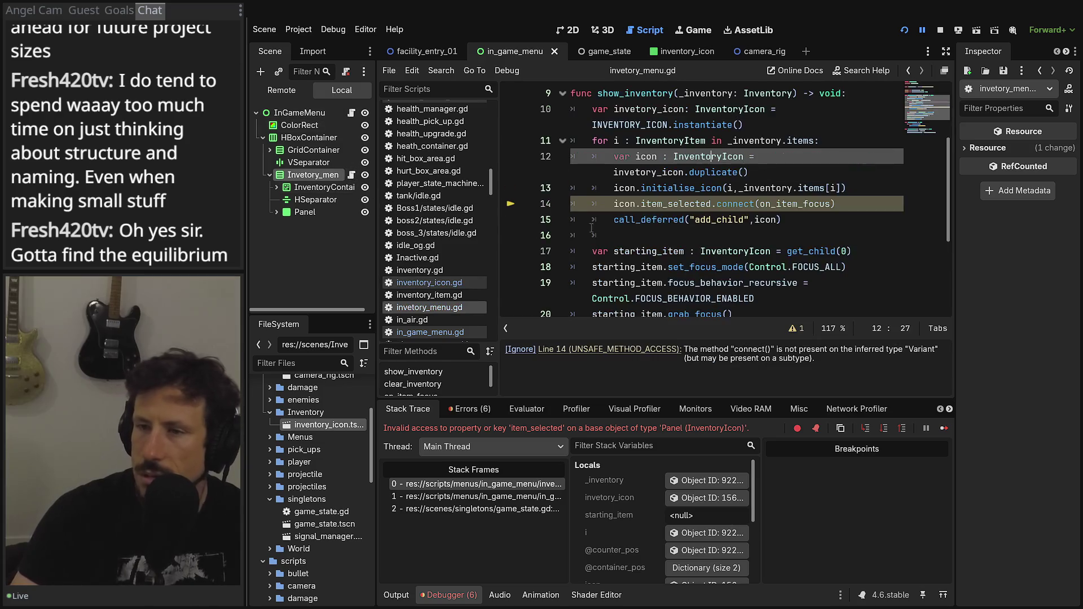
pyautogui.doubleClick(676, 204)
pyautogui.hotkey('ctrl', 'v')
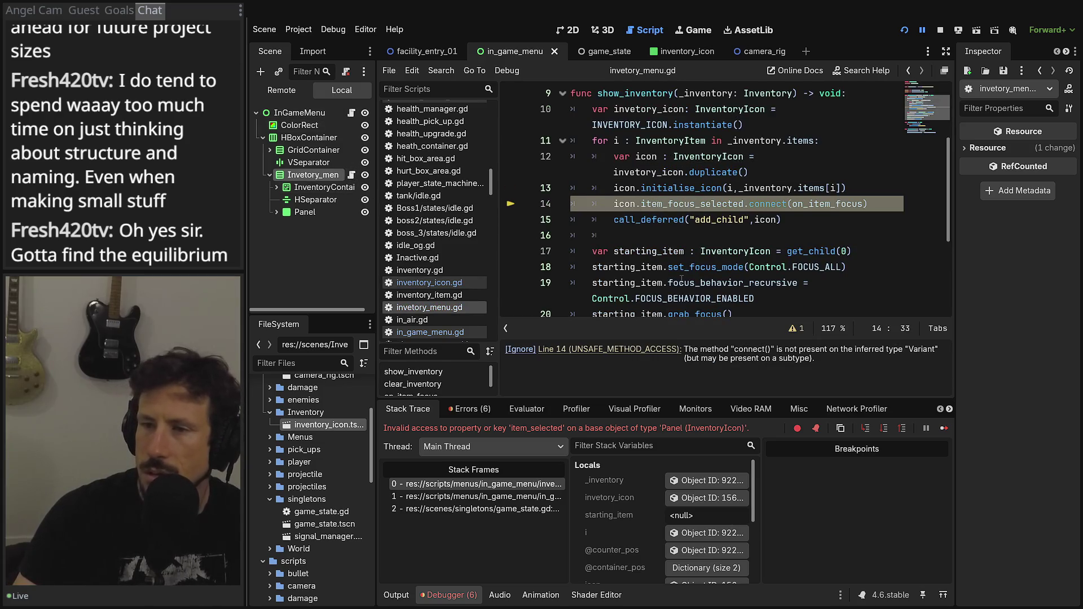
pyautogui.hotkey('ctrl', 's')
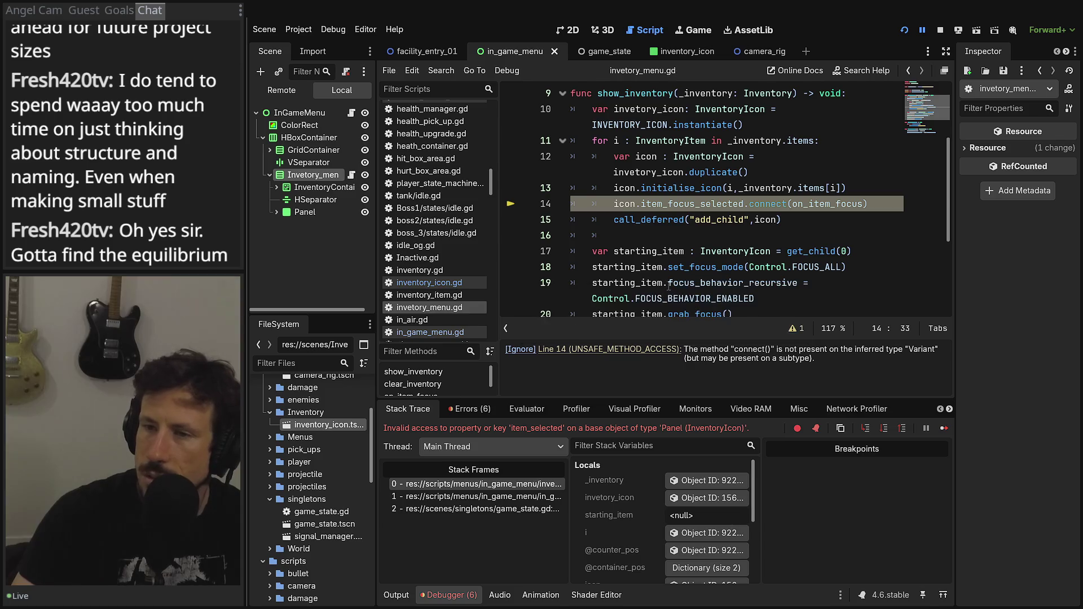
pyautogui.click(819, 267)
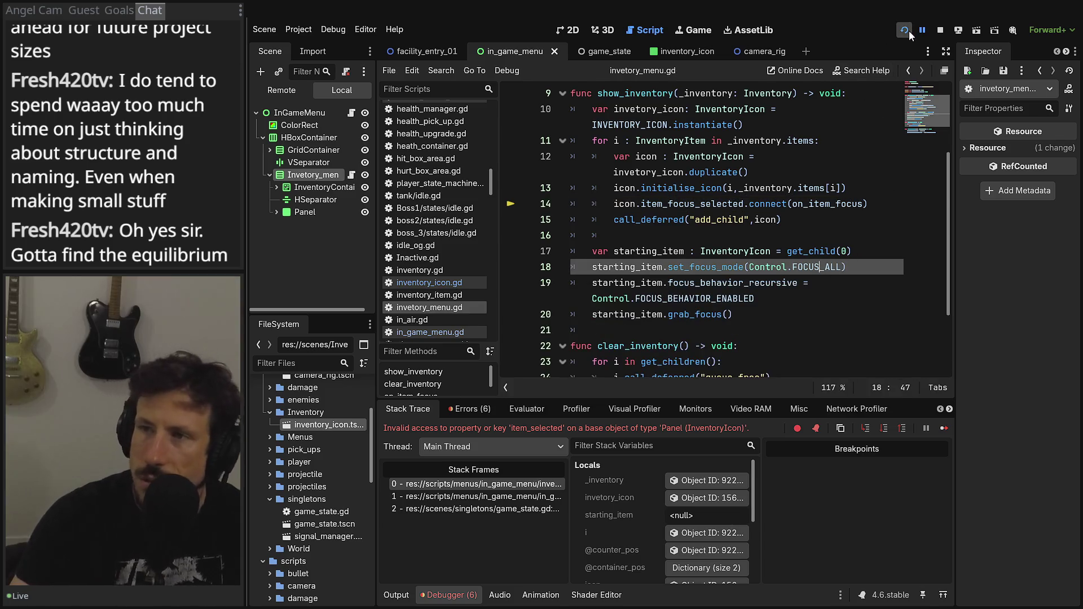
# - Restart the running game to get the HFlowContainer assignment error, then select InventoryContainer
pyautogui.click(908, 31)
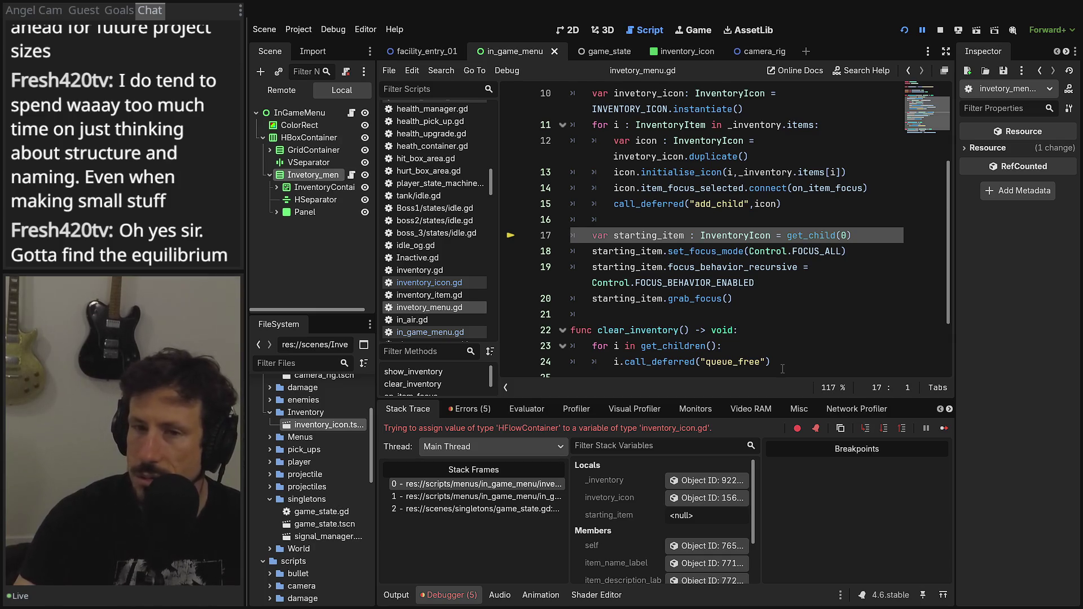
pyautogui.click(318, 188)
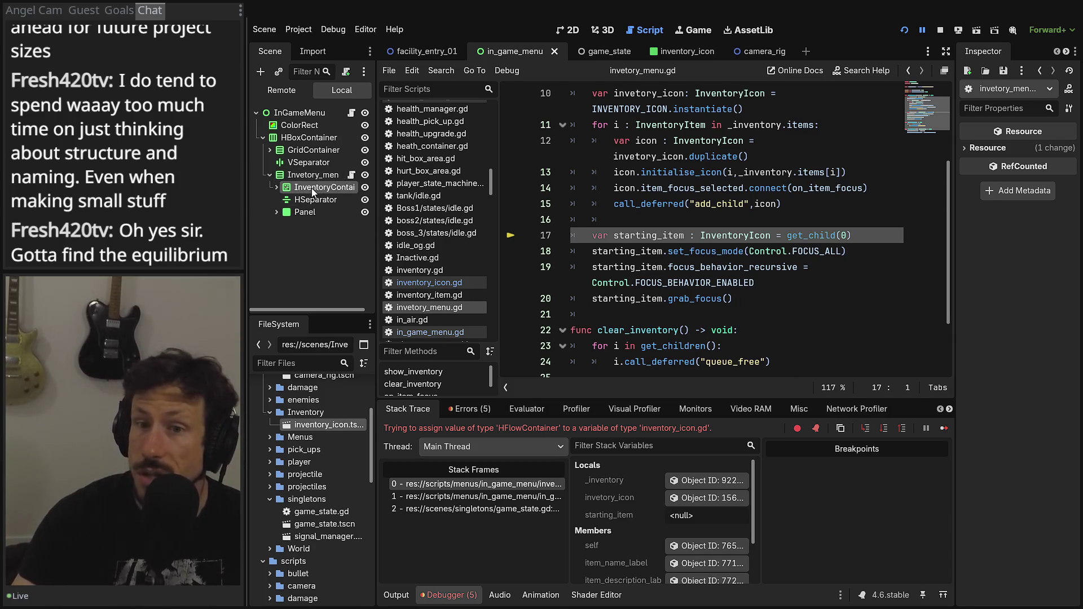
pyautogui.scroll(3, 707, 325)
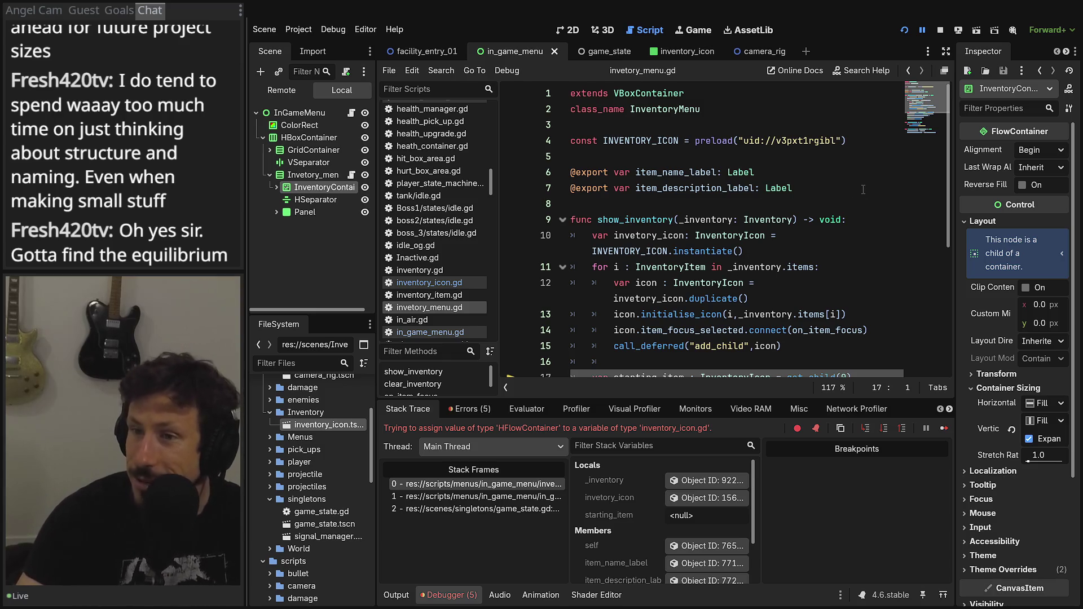
pyautogui.click(825, 186)
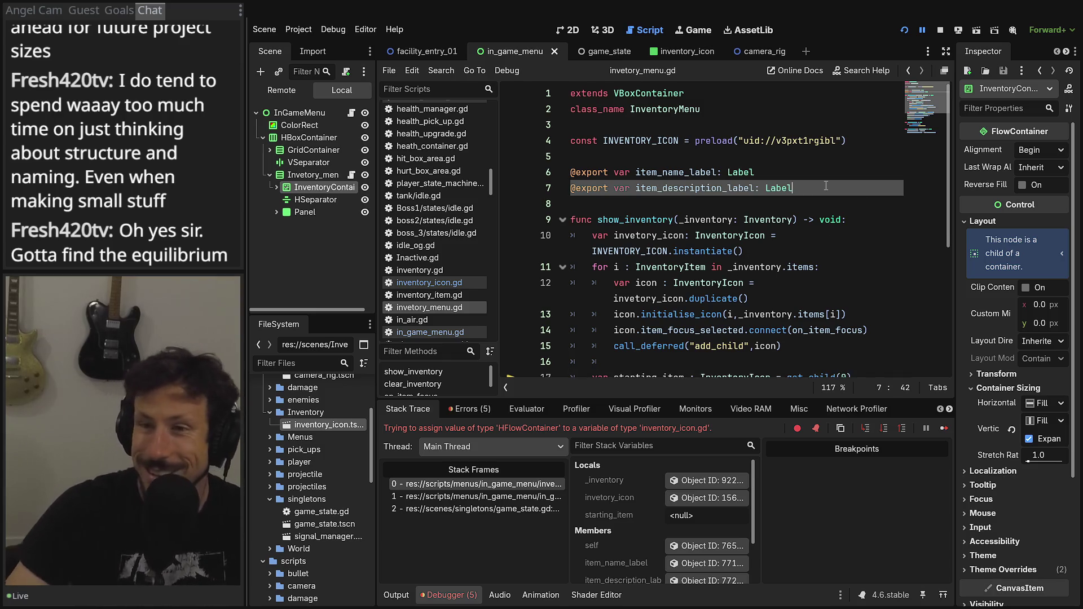
pyautogui.press('Return')
pyautogui.write('@')
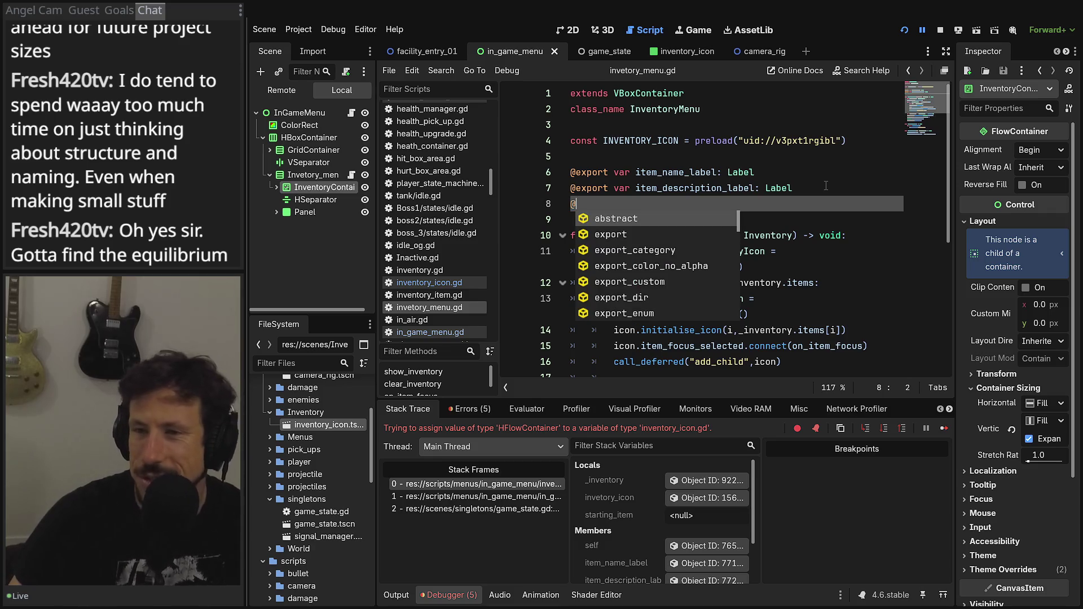
pyautogui.write('export var inventory_container: ')
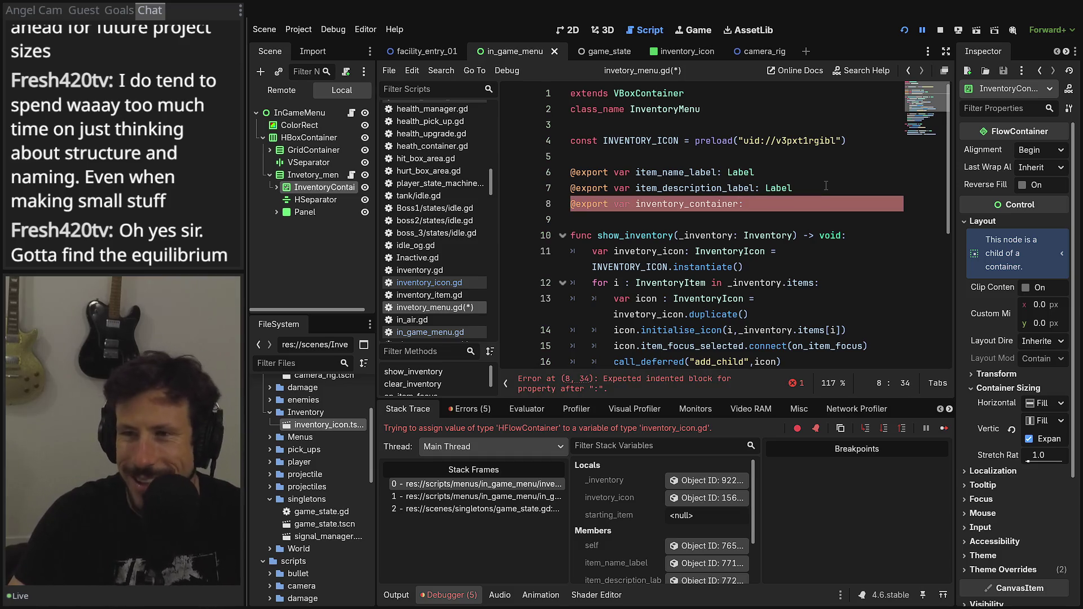
pyautogui.write('Flo')
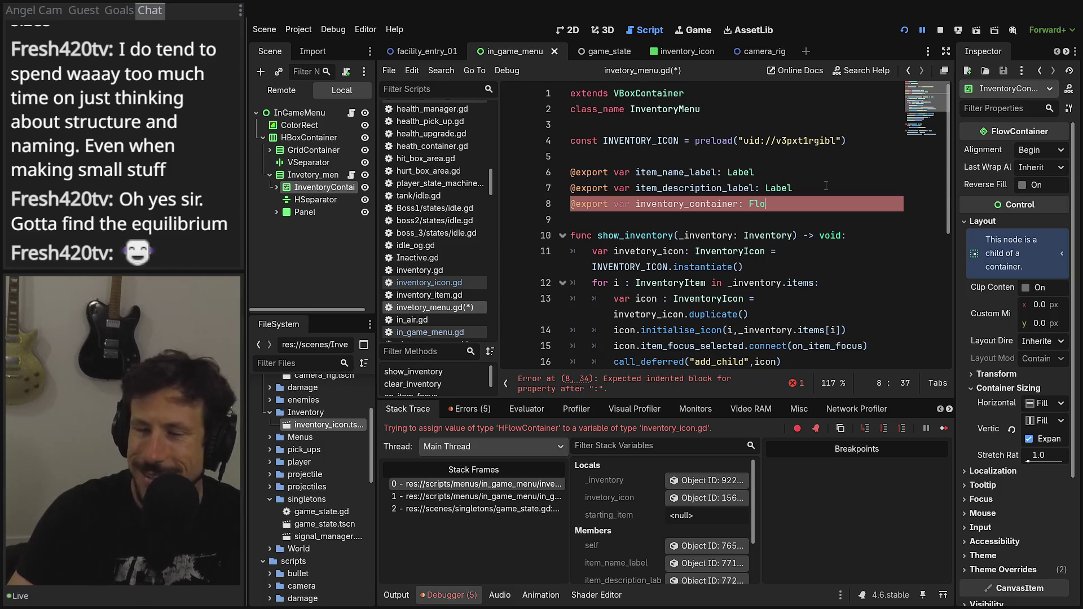
pyautogui.press('Return')
pyautogui.hotkey('ctrl', 's')
# - Assign the InventoryContainer node to the menu's inventory container property in the Inspector
pyautogui.click(322, 172)
pyautogui.click(1016, 188)
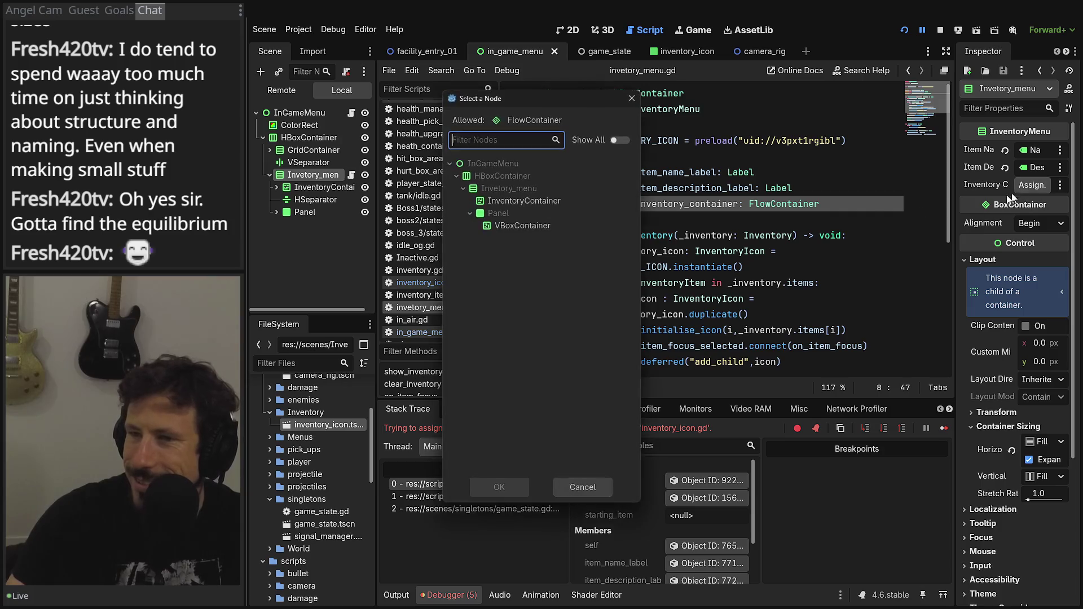
pyautogui.doubleClick(540, 200)
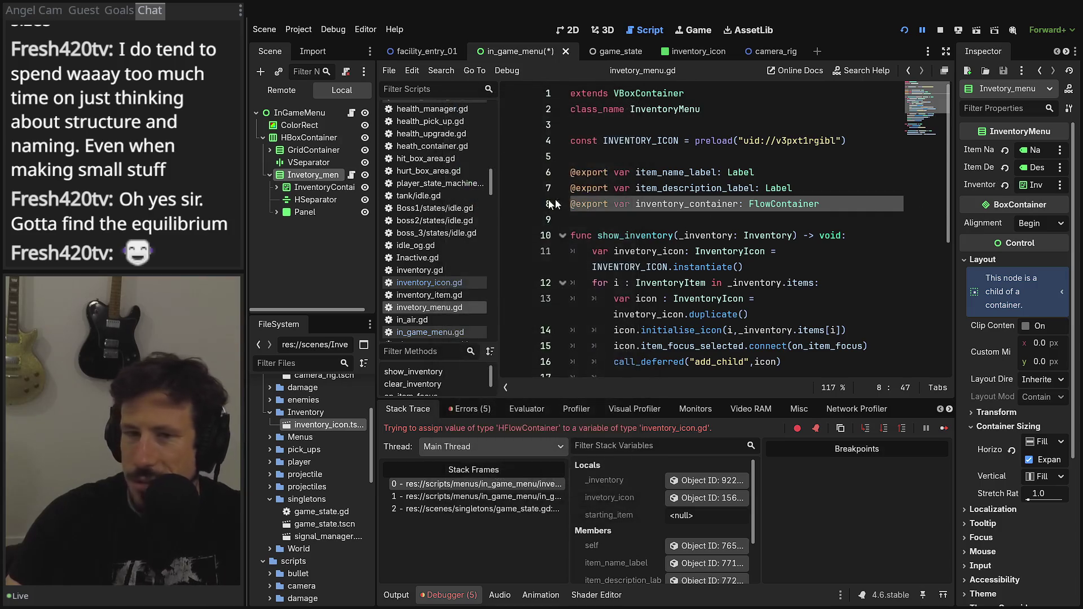
# - Prefix line 16's call_deferred add_child call with inventory_container
pyautogui.doubleClick(701, 203)
pyautogui.scroll(-2, 678, 224)
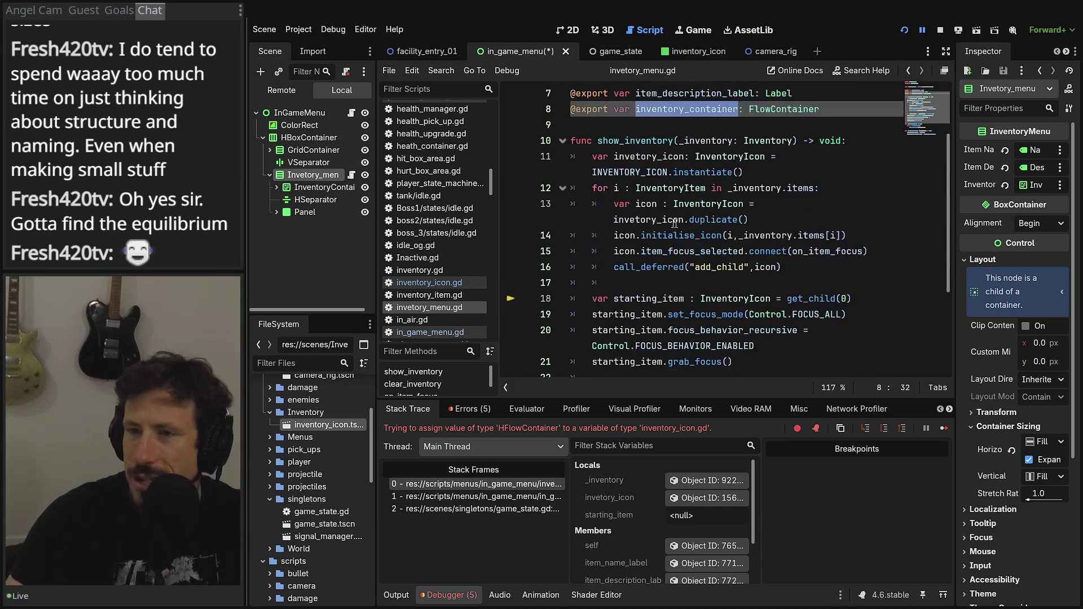
pyautogui.click(612, 267)
pyautogui.write('inventory_container.')
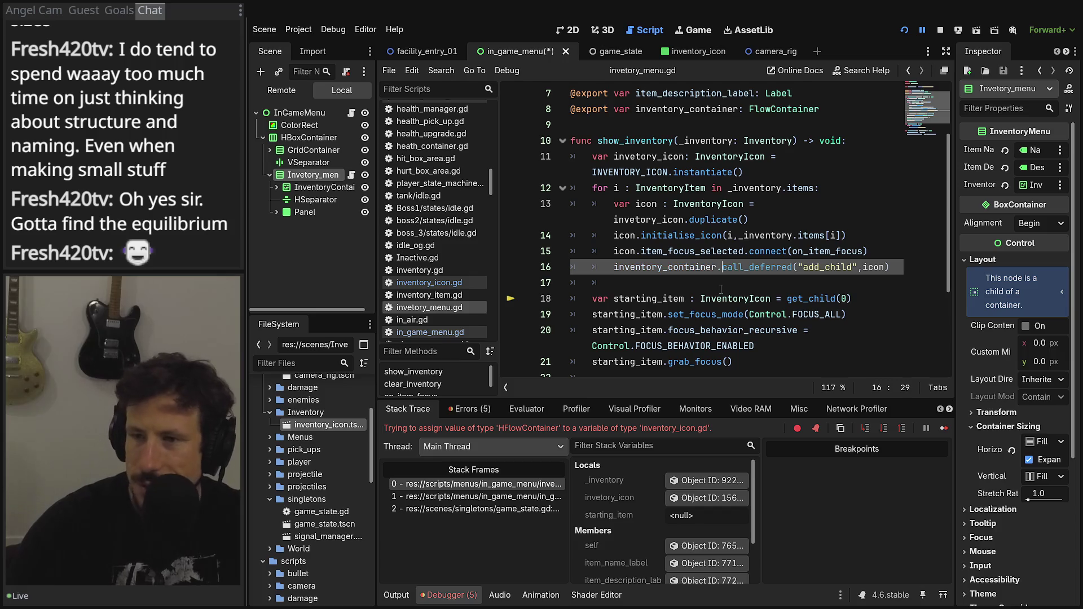
pyautogui.press('Return')
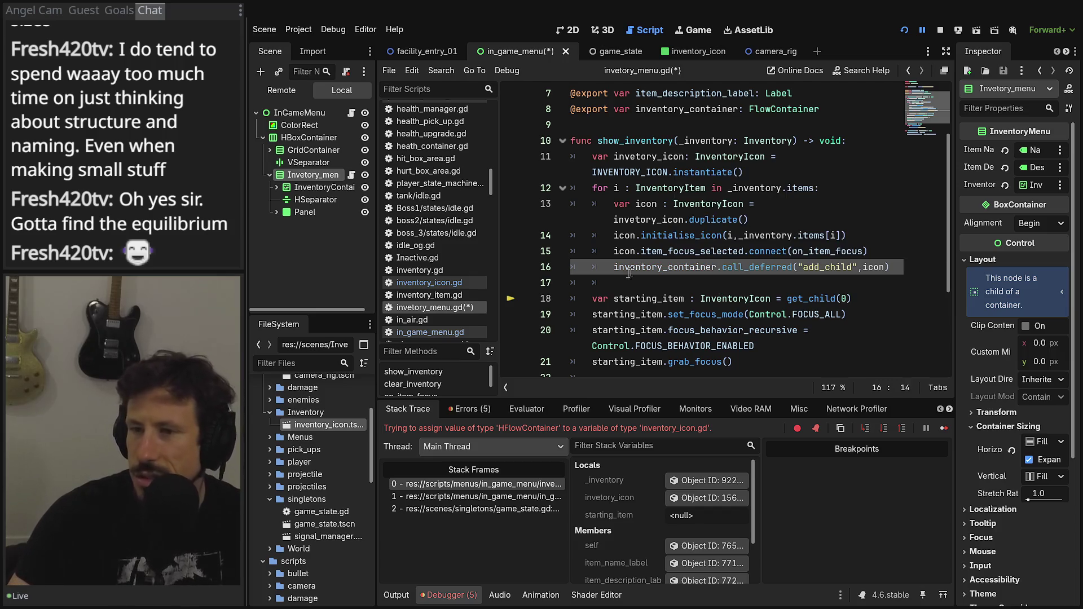
# - Expand the code editor and prefix get_child(0) on line 18 with inventory_container
pyautogui.click(945, 72)
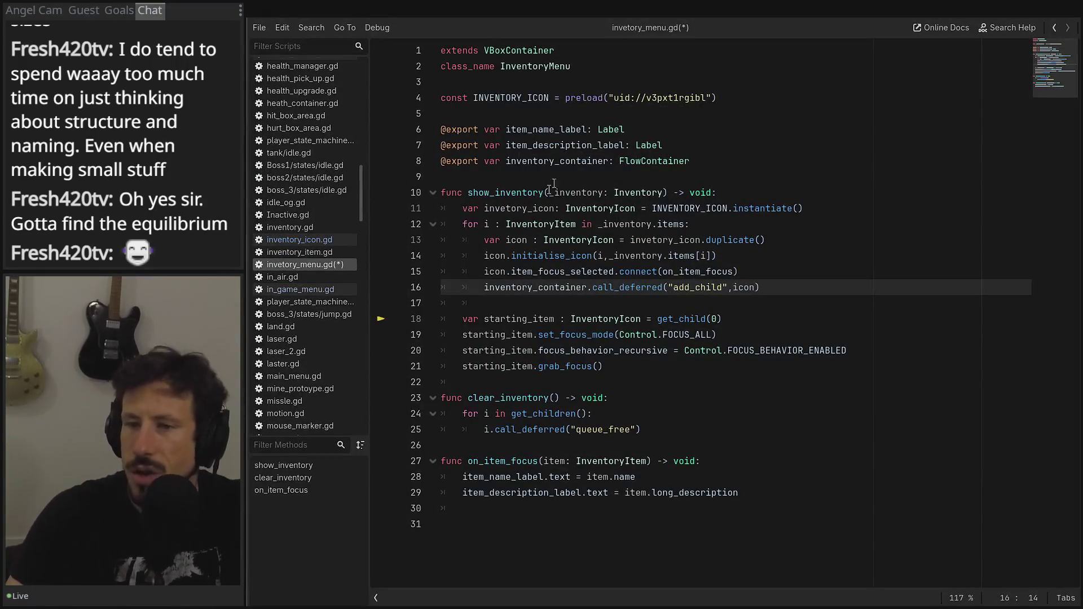
pyautogui.doubleClick(526, 289)
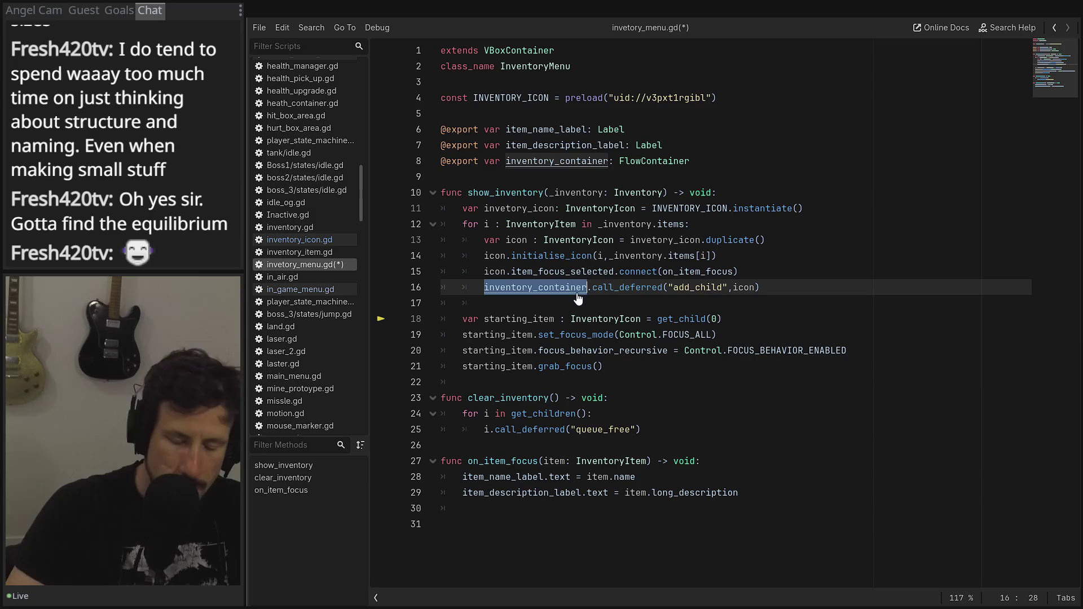
pyautogui.hotkey('ctrl', 'c')
pyautogui.click(657, 320)
pyautogui.hotkey('ctrl', 'v')
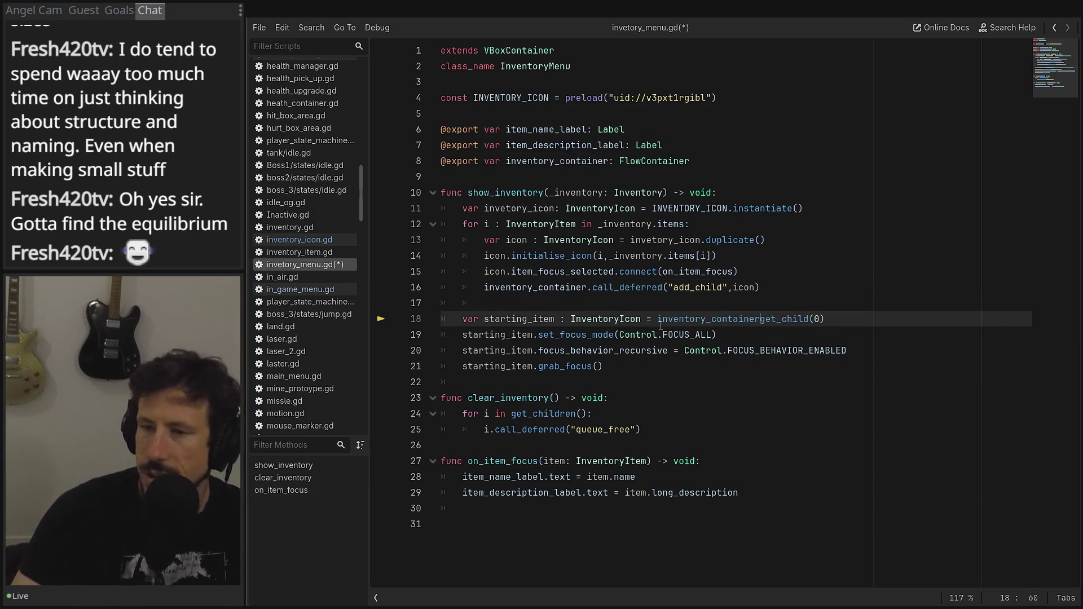
pyautogui.write('.')
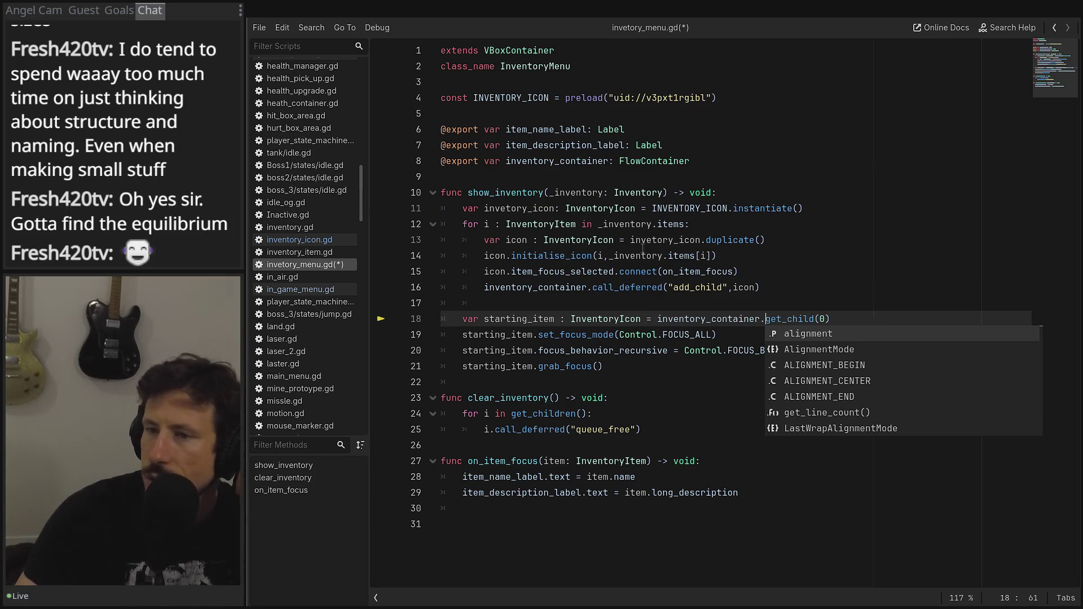
# - Review the icon setup lines 13–16: initialise_icon, the item_focus_selected connection and add_child
pyautogui.moveTo(464, 240); pyautogui.dragTo(854, 251)
pyautogui.moveTo(484, 256); pyautogui.dragTo(579, 293)
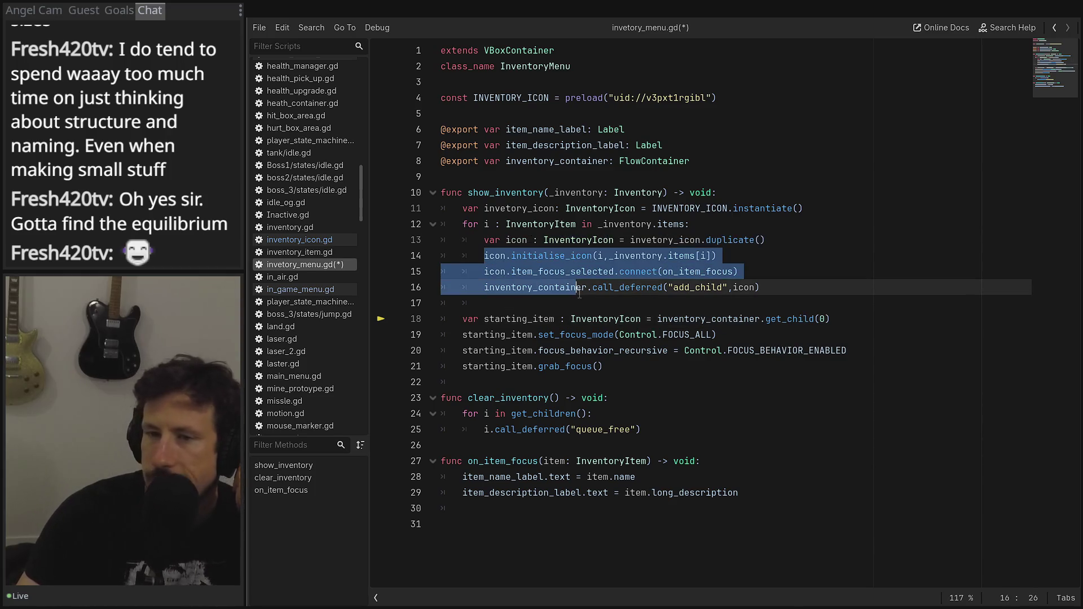
pyautogui.moveTo(579, 293); pyautogui.dragTo(561, 258)
pyautogui.doubleClick(562, 256)
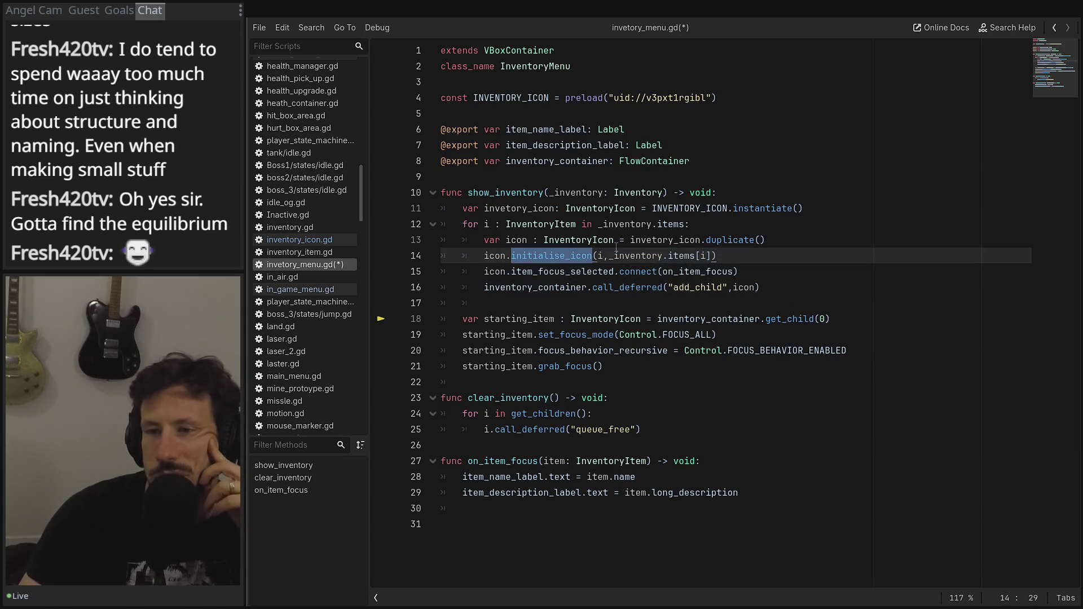
pyautogui.moveTo(767, 255); pyautogui.dragTo(434, 270)
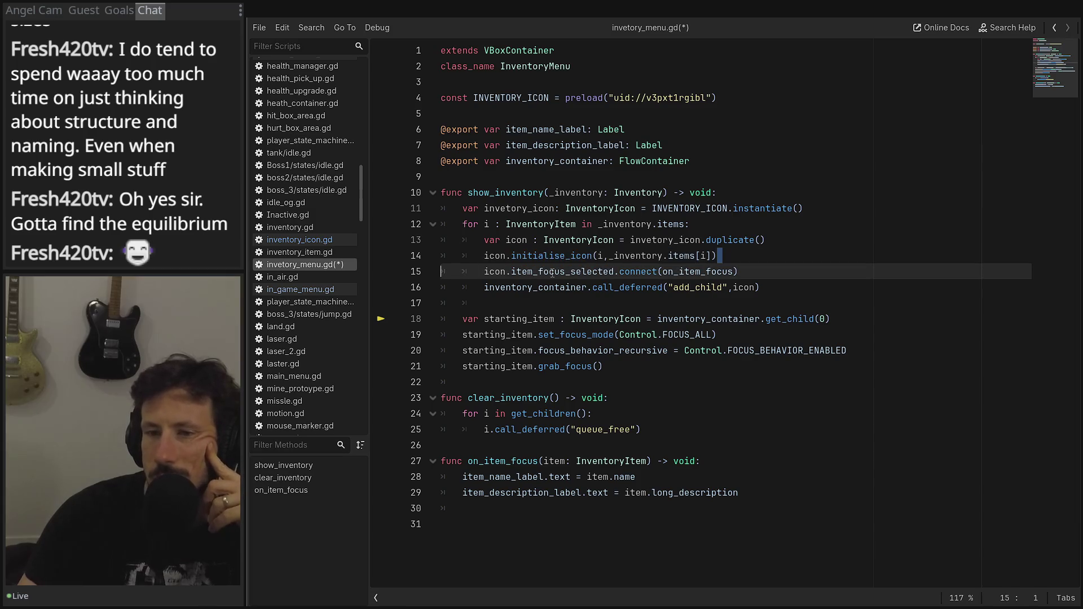
pyautogui.doubleClick(552, 272)
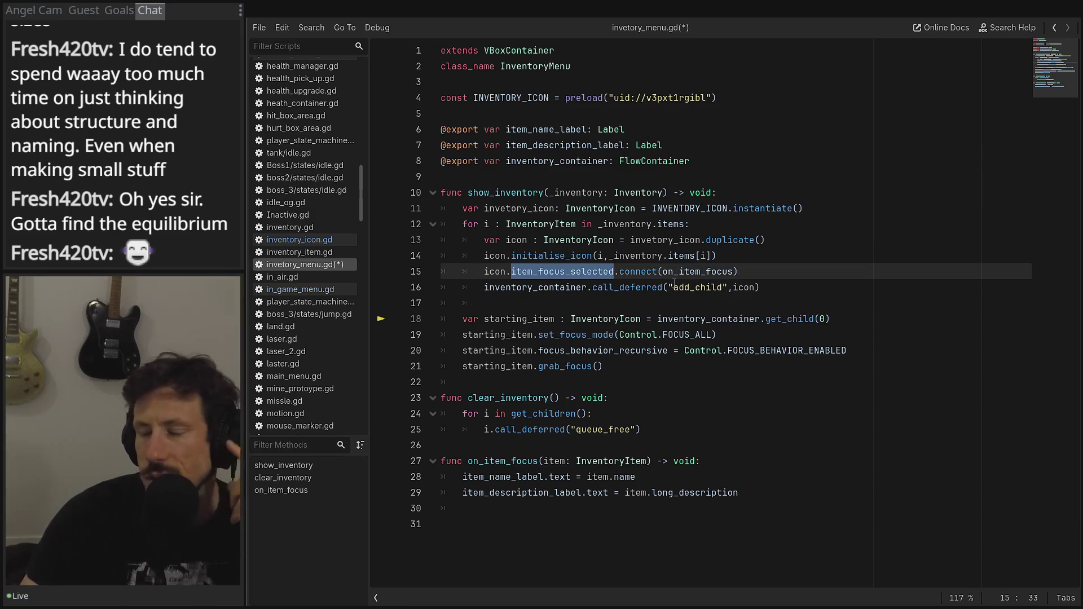
pyautogui.doubleClick(697, 272)
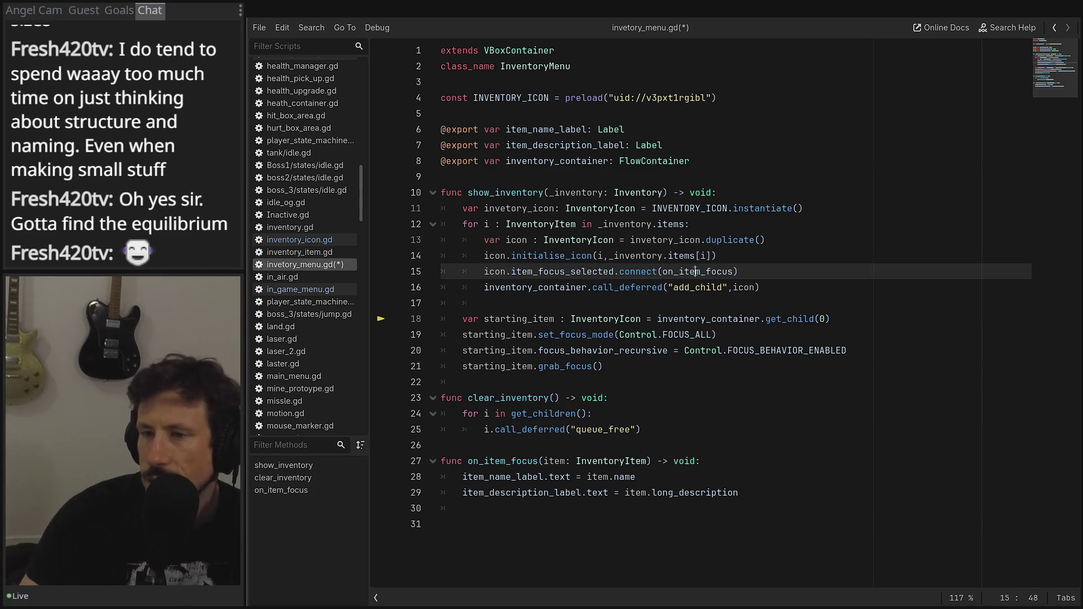
pyautogui.doubleClick(546, 292)
pyautogui.doubleClick(633, 290)
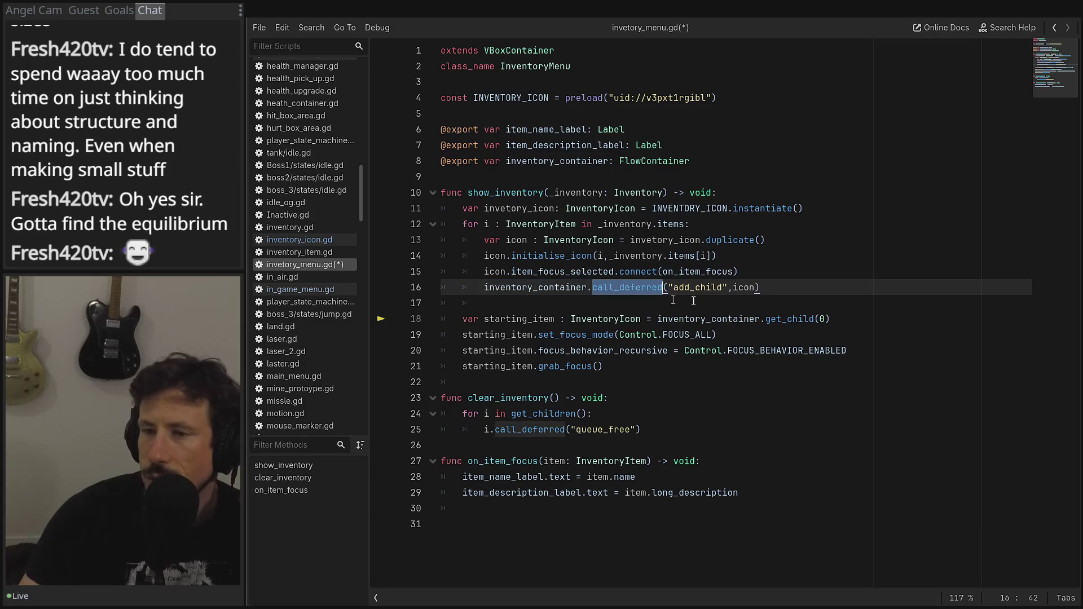
pyautogui.moveTo(760, 290)
pyautogui.mouseDown()
pyautogui.moveTo(487, 290)
pyautogui.moveTo(614, 319)
pyautogui.moveTo(893, 317)
pyautogui.mouseUp()
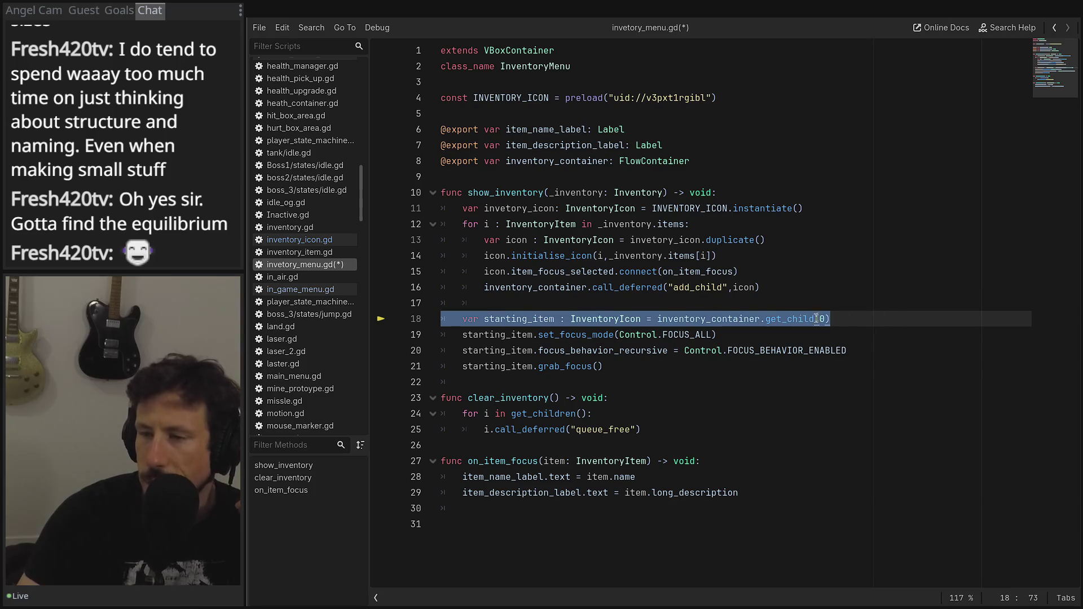
# - Review the starting item focus block on lines 17–21
pyautogui.click(816, 319)
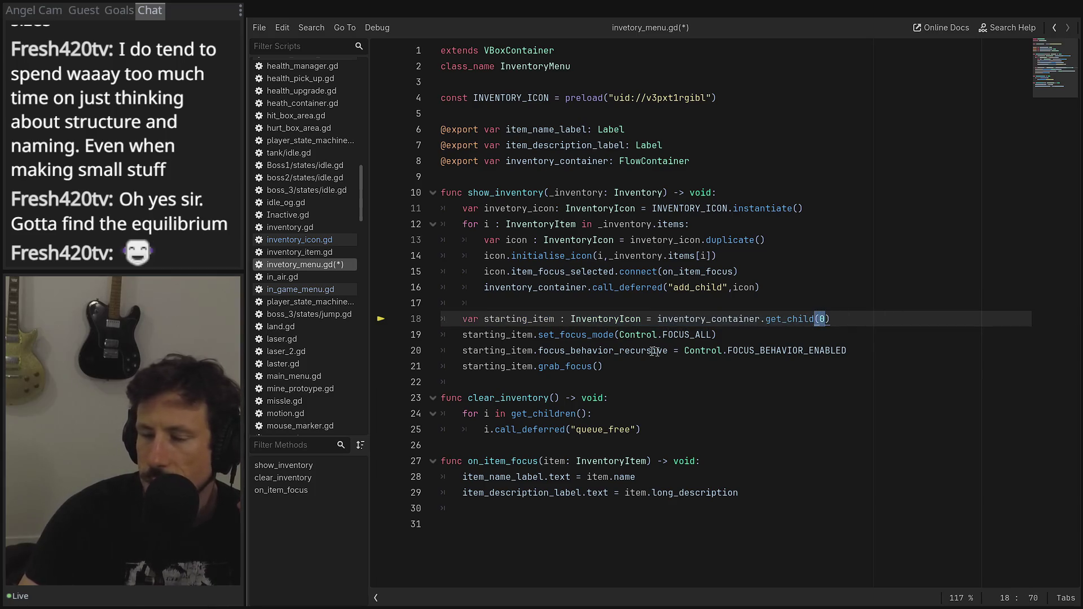
pyautogui.click(632, 333)
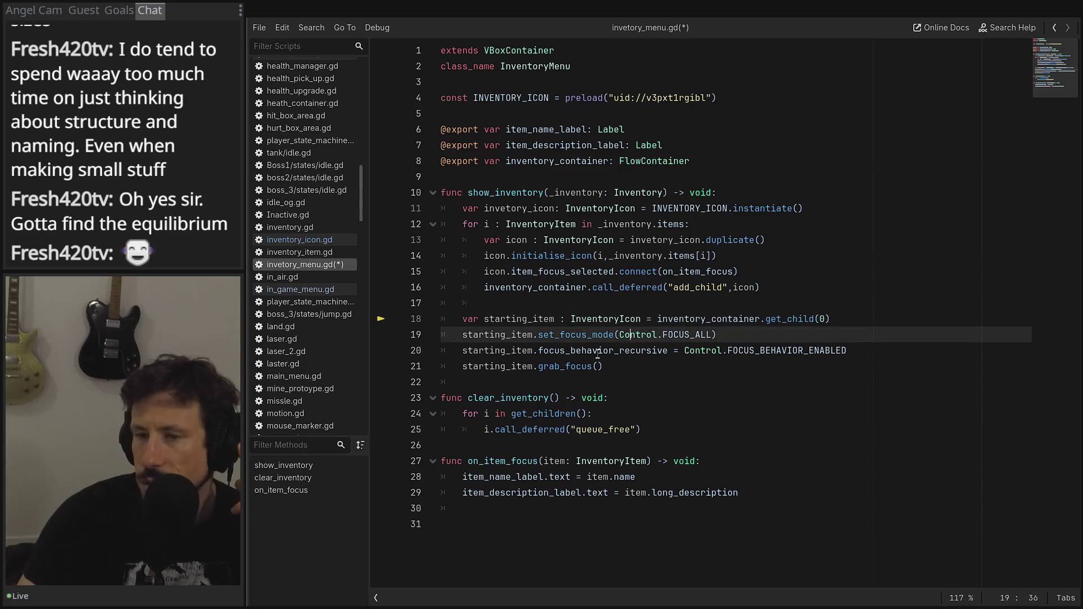
pyautogui.doubleClick(580, 350)
pyautogui.click(590, 371)
pyautogui.moveTo(651, 367); pyautogui.dragTo(390, 299)
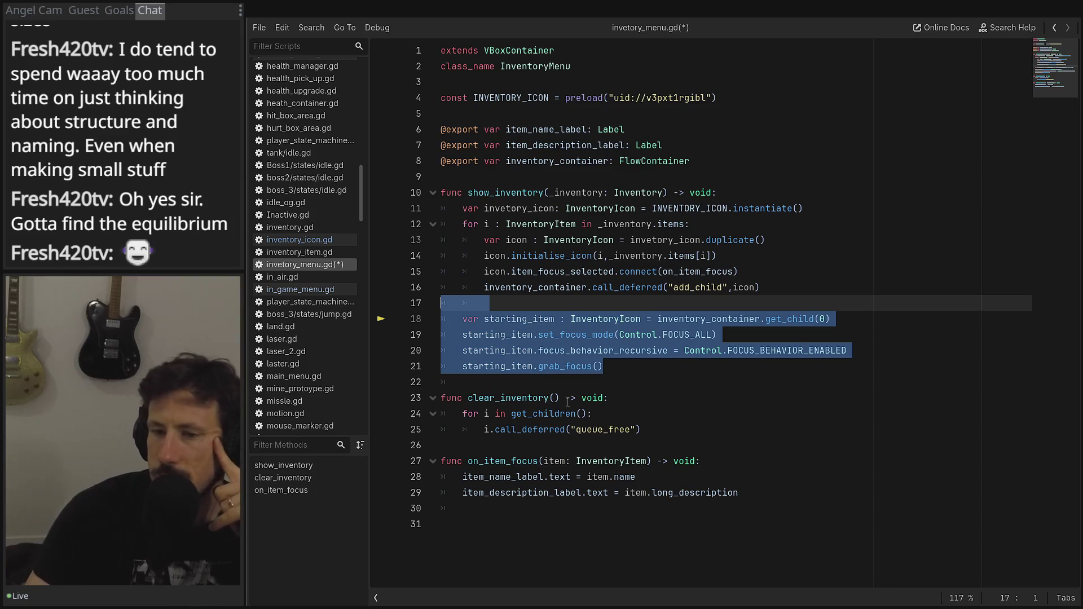
# - Prefix get_children() in clear_inventory with inventory_container and save the script
pyautogui.click(682, 426)
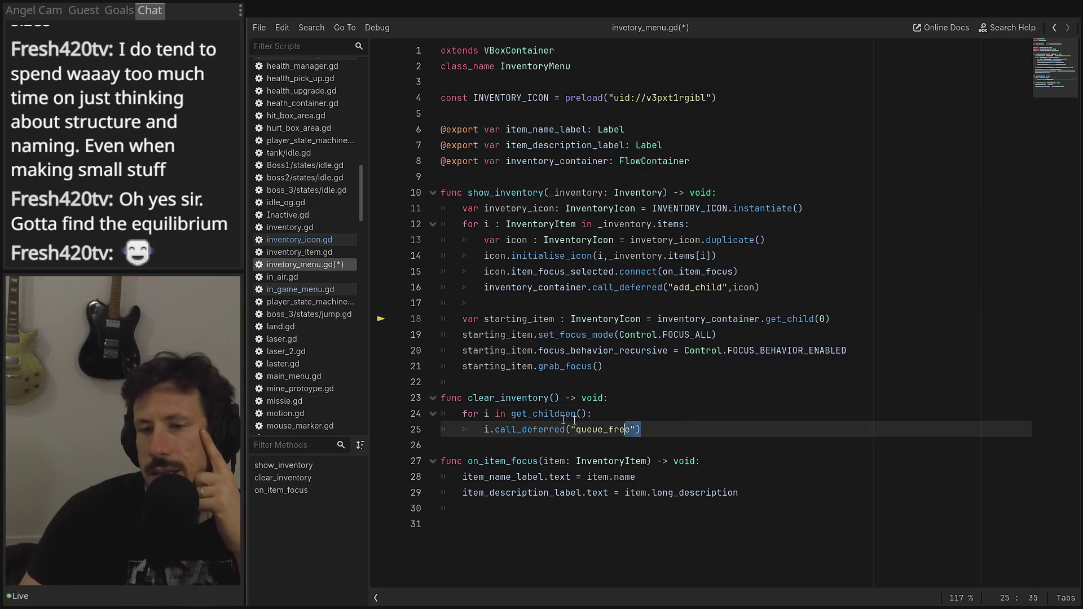
pyautogui.moveTo(639, 430); pyautogui.dragTo(440, 398)
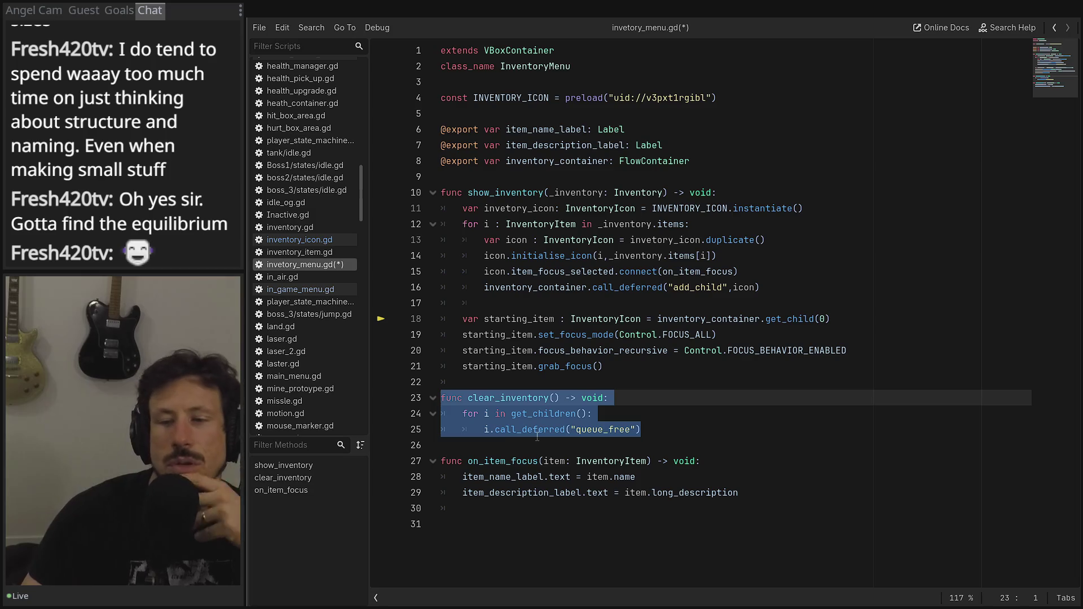
pyautogui.click(511, 414)
pyautogui.write('inventory_container')
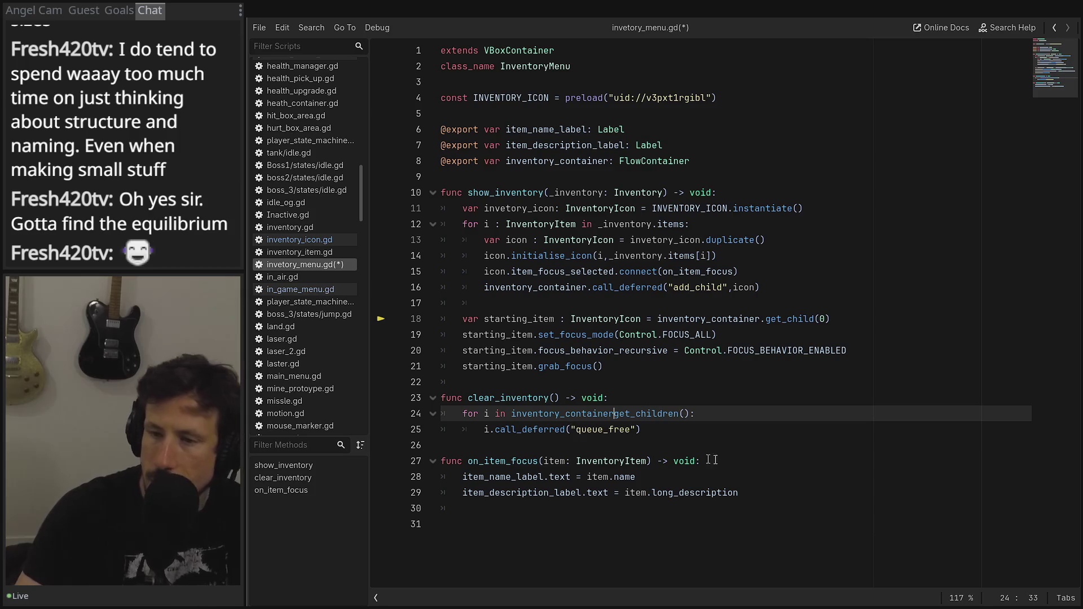
pyautogui.write('.')
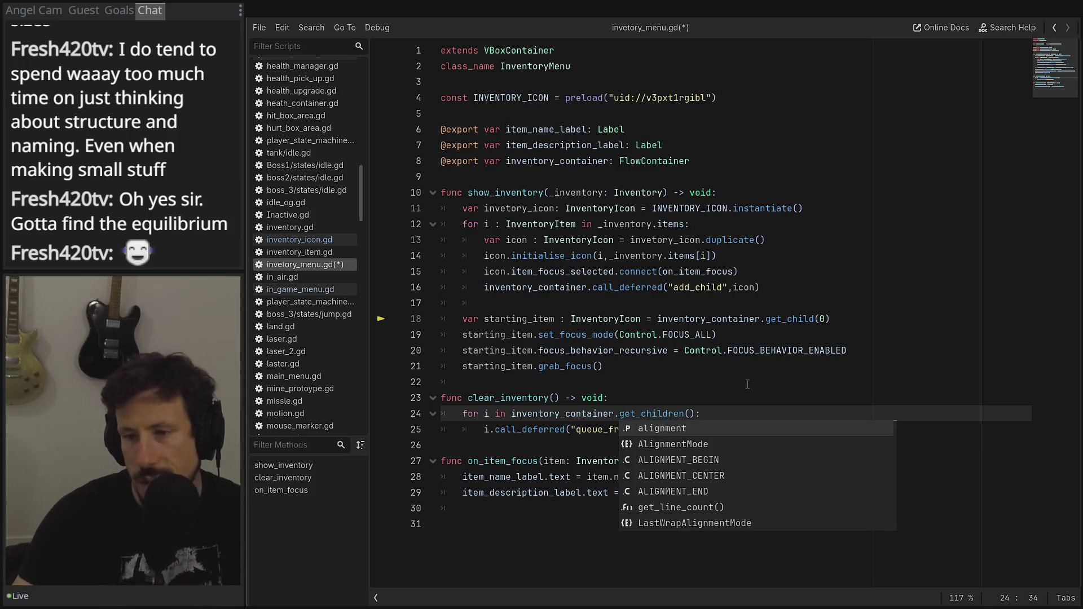
pyautogui.click(746, 385)
pyautogui.doubleClick(660, 416)
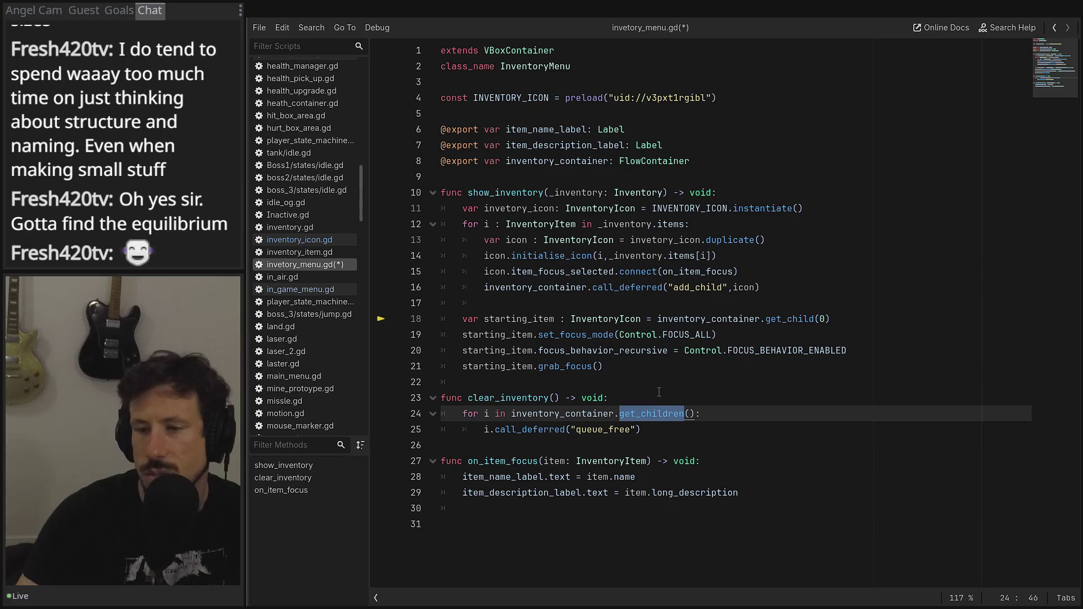
pyautogui.hotkey('ctrl', 's')
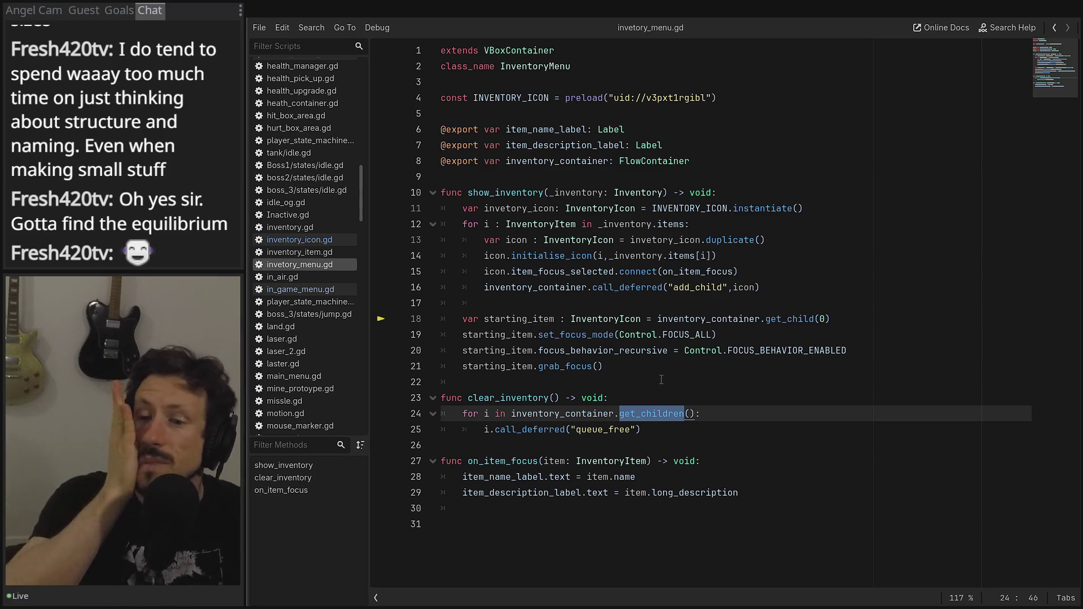
# - Run the game from the main editor to test the inventory
pyautogui.click(668, 430)
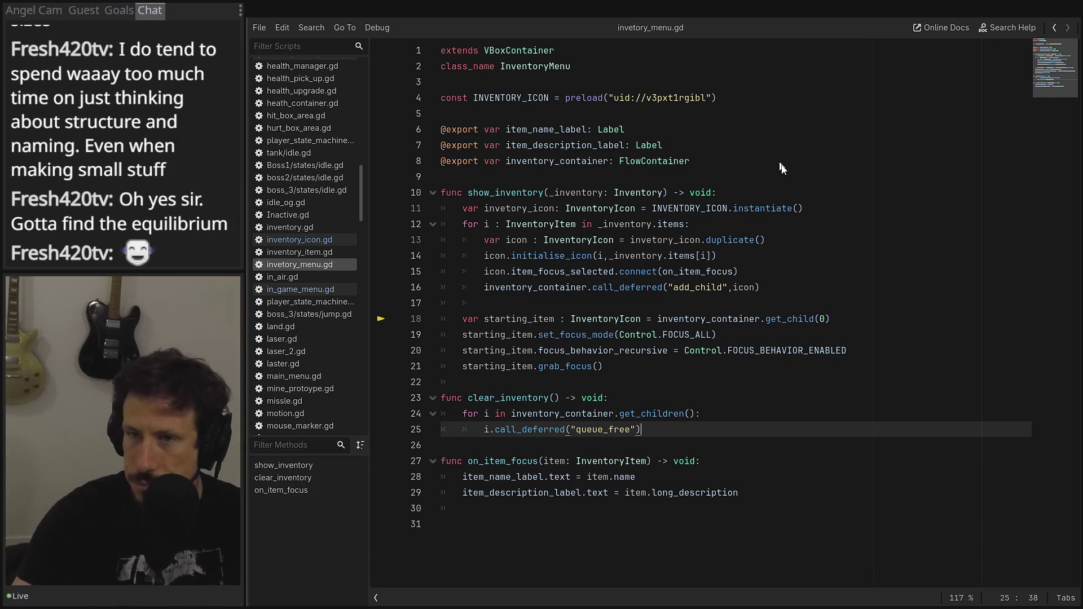
pyautogui.hotkey('alt', 'Tab')
pyautogui.click(905, 30)
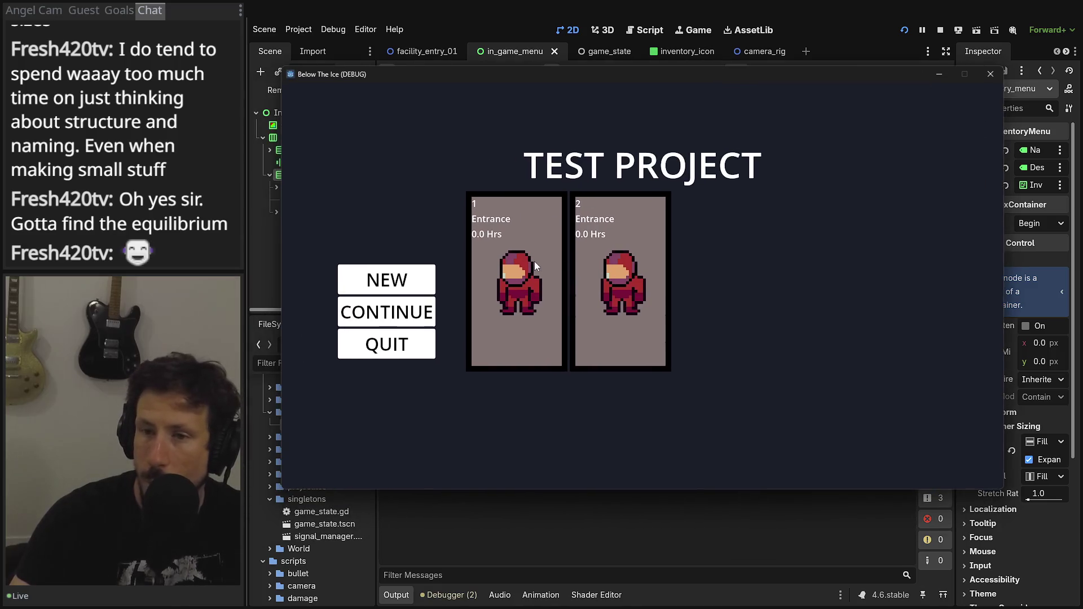
# - Load save slot 1, open the inventory, move focus left across icons to see item details, then close the game
pyautogui.click(546, 248)
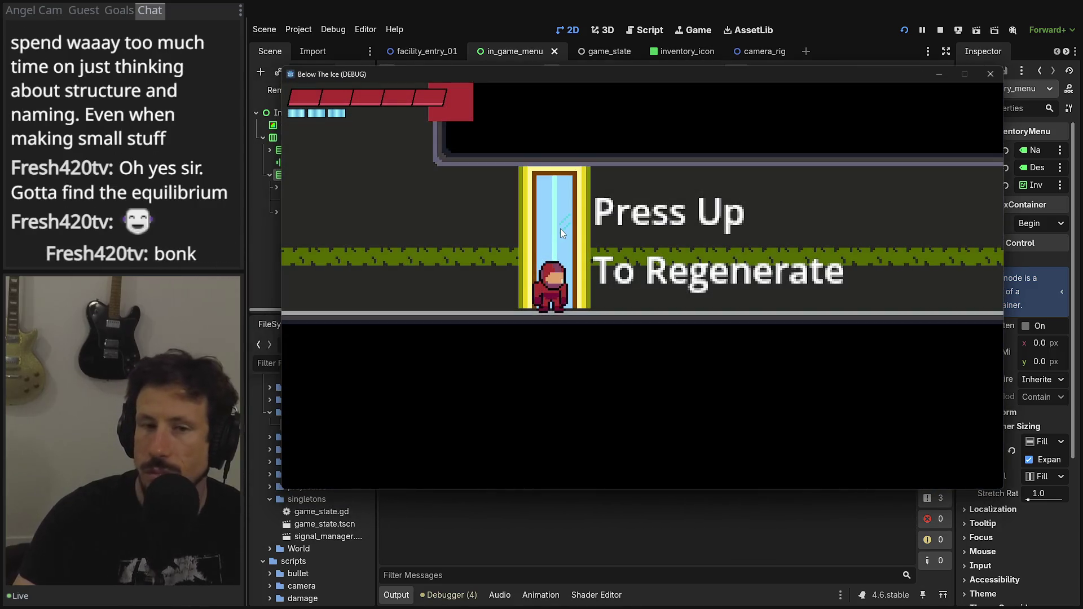
pyautogui.press('Escape')
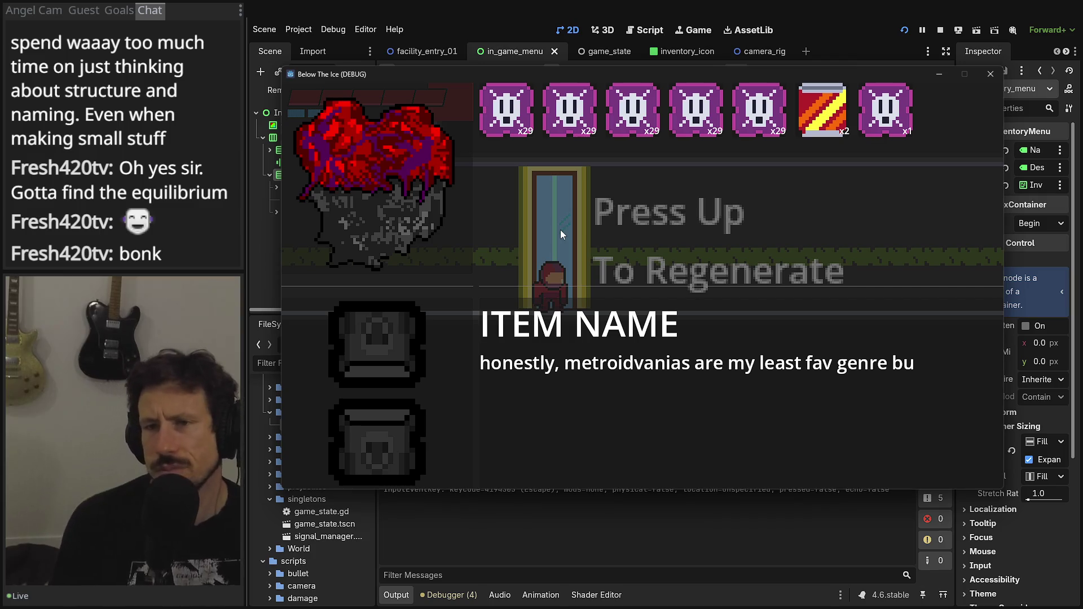
pyautogui.press('Escape')
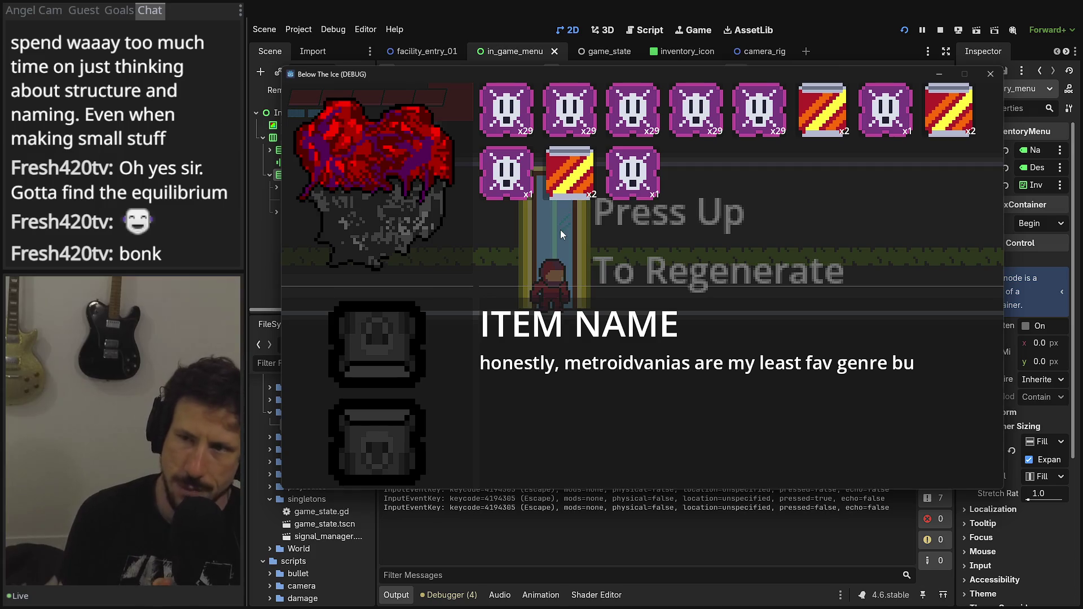
pyautogui.moveTo(822, 112)
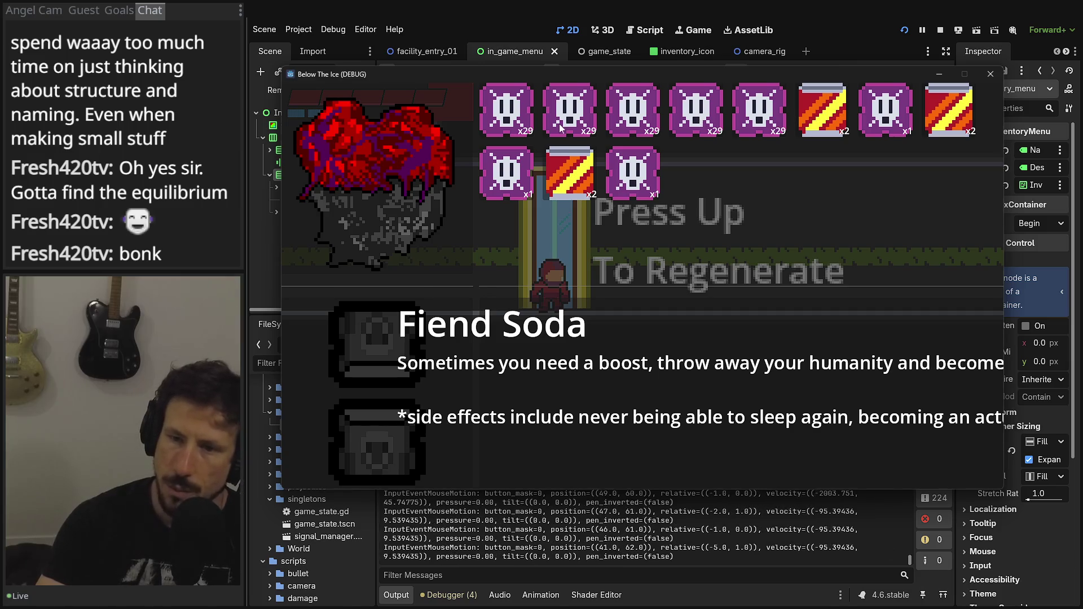
pyautogui.press('Left')
pyautogui.press('Left')
pyautogui.press('Left')
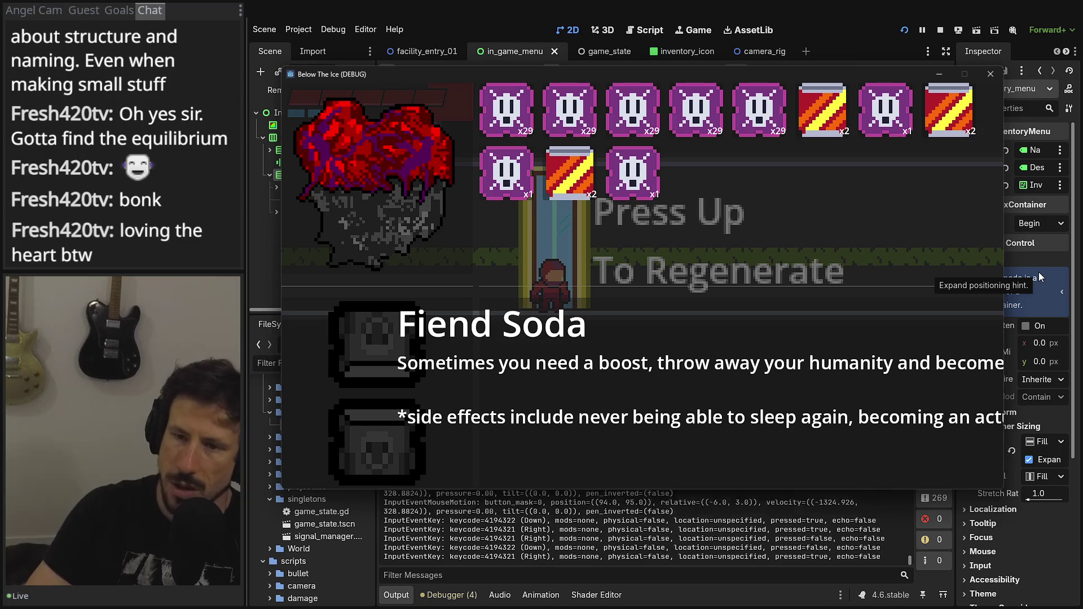
pyautogui.press('Left')
pyautogui.press('Left')
pyautogui.press('Left')
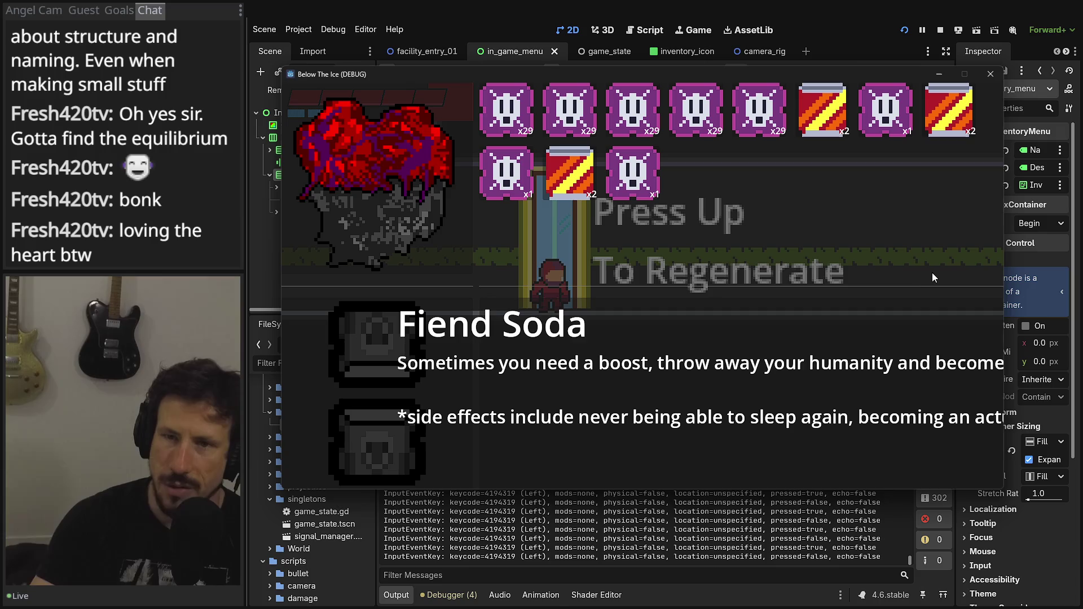
pyautogui.click(992, 74)
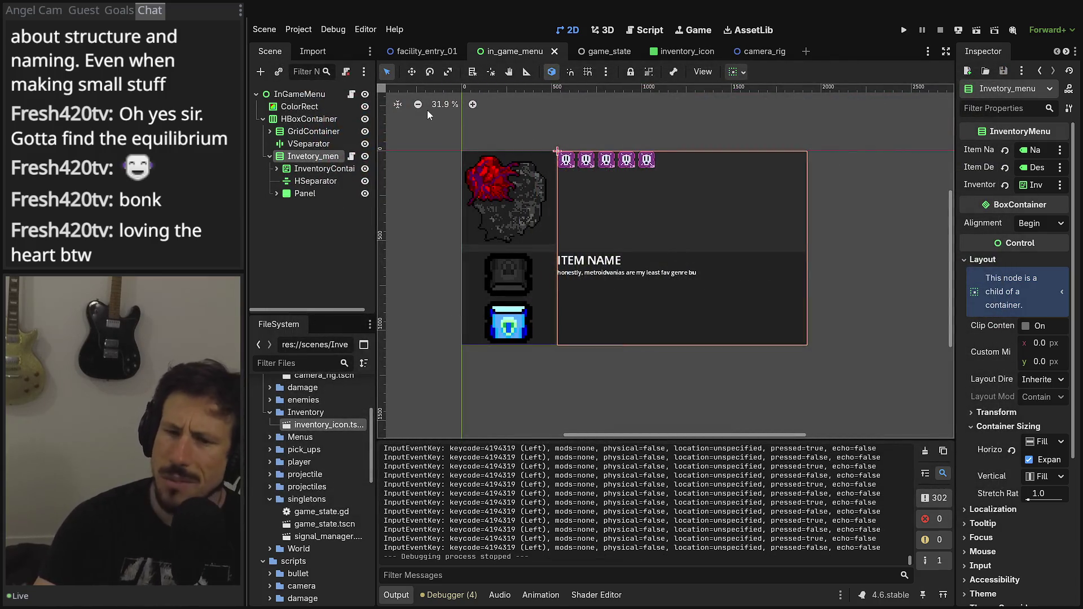
# - Open invetory_menu.gd and insert a blank line at the start of show_inventory, then switch to Chrome
pyautogui.click(352, 94)
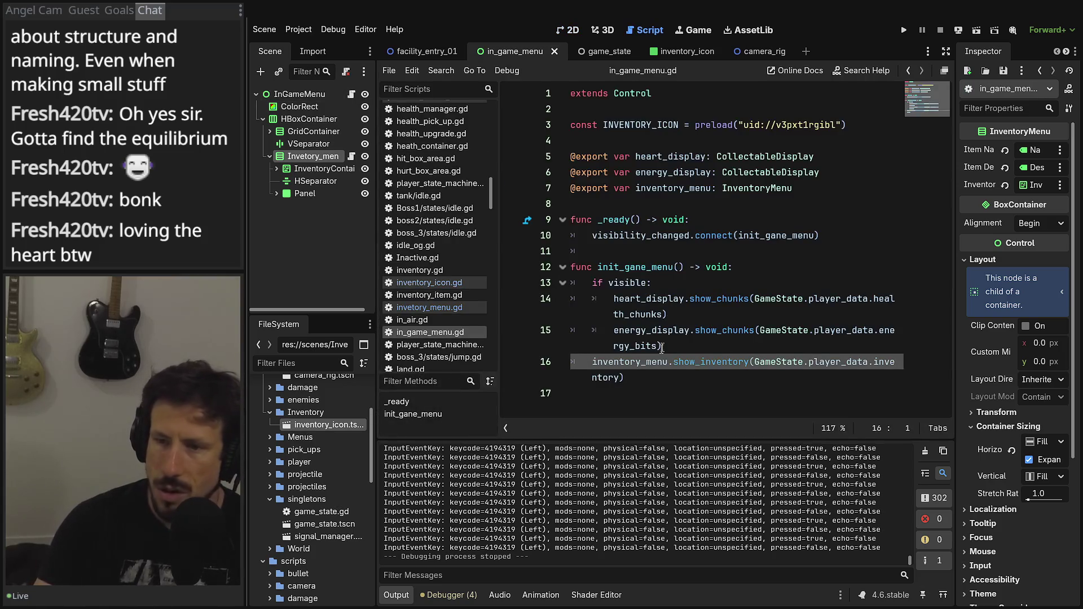
pyautogui.click(737, 336)
pyautogui.click(721, 348)
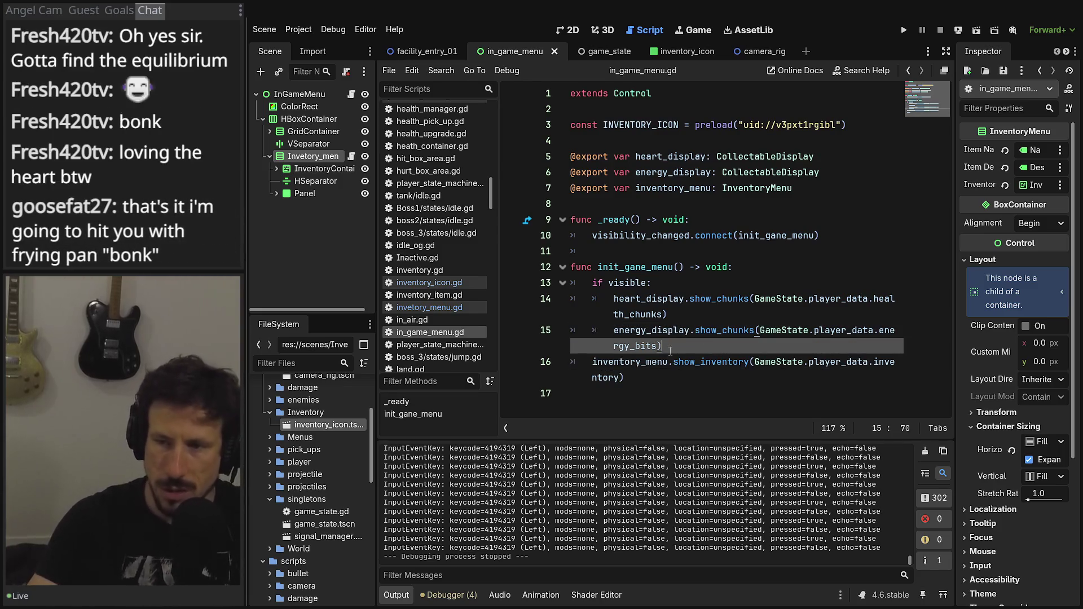
pyautogui.keyDown('ctrl'); pyautogui.click(702, 363); pyautogui.keyUp('ctrl')
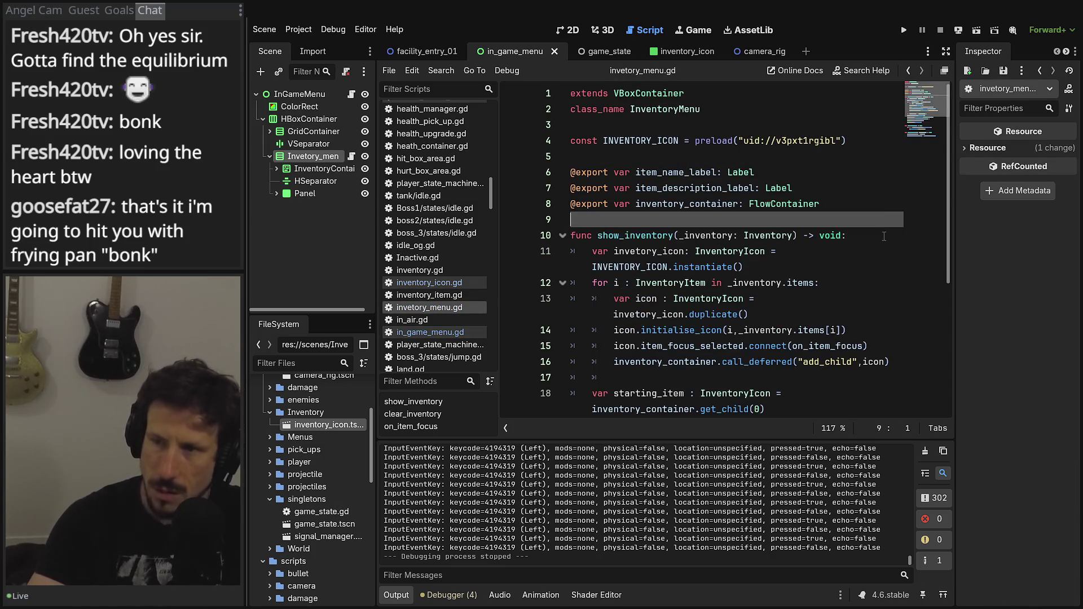
pyautogui.click(884, 236)
pyautogui.press('Return')
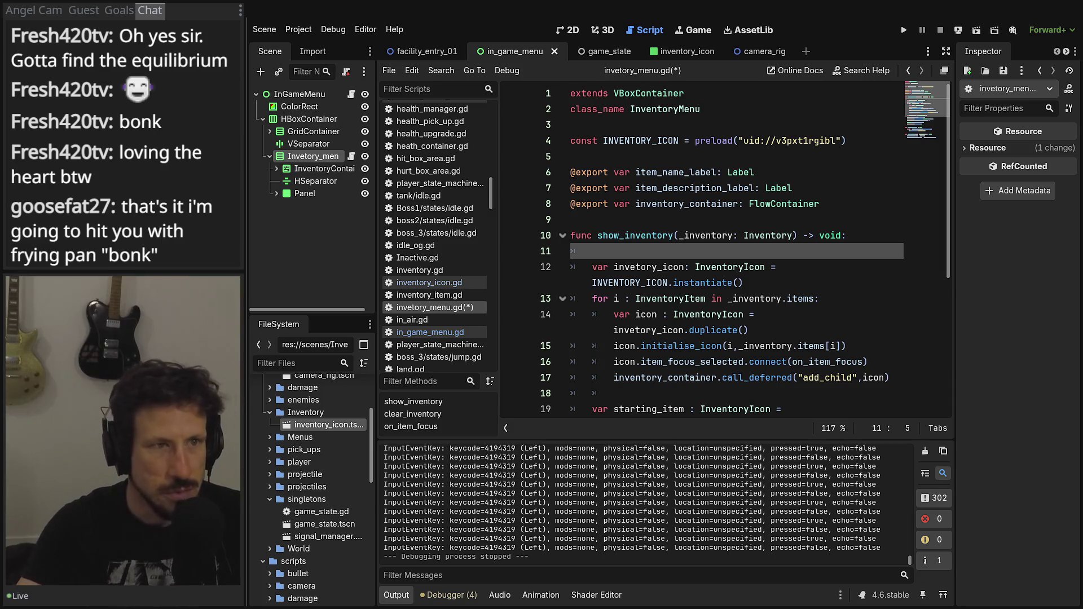
pyautogui.hotkey('alt', 'Tab')
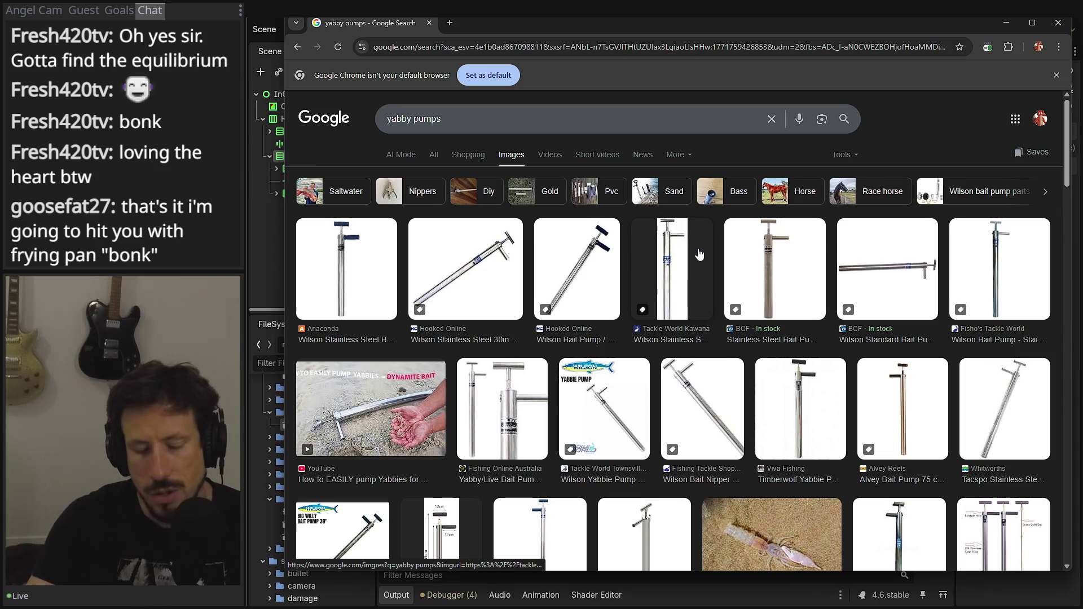
# - Preview the 'How to EASILY pump Yabbies' result and its video, then zoom the page to 200%
pyautogui.click(370, 409)
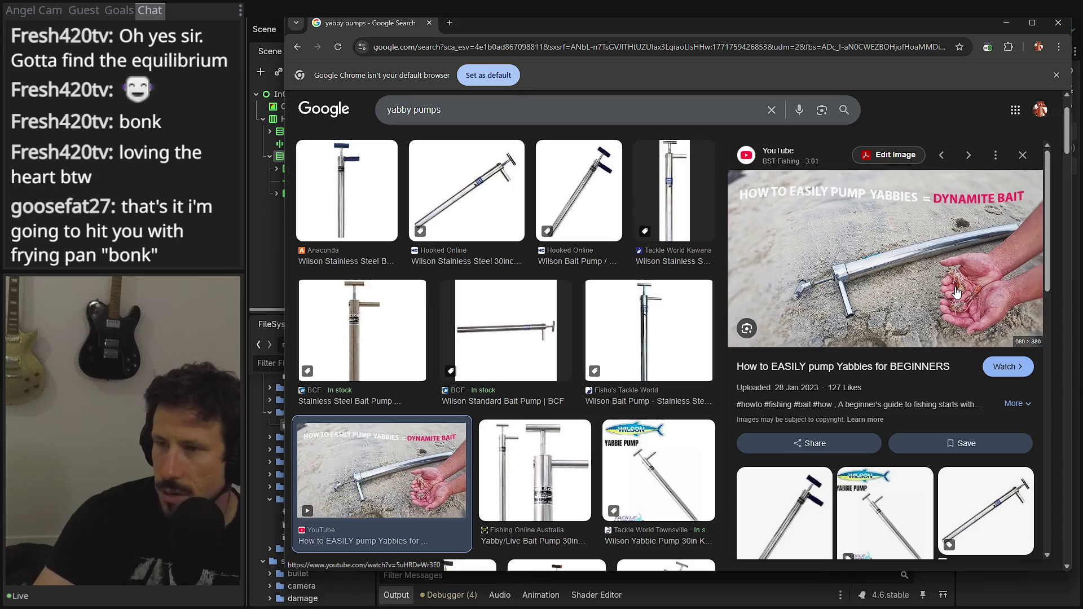
pyautogui.click(956, 292)
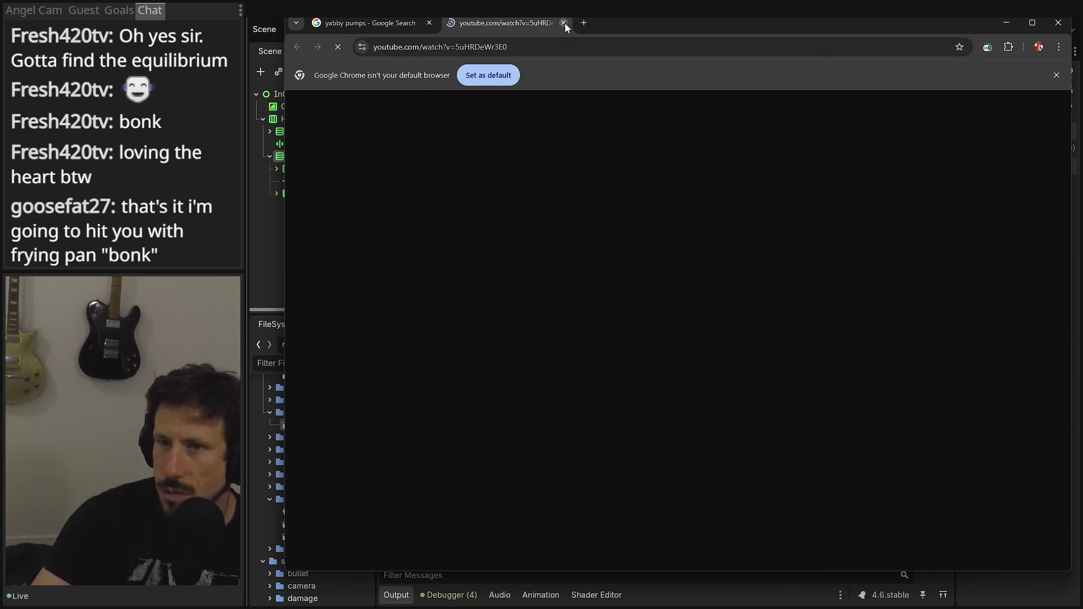
pyautogui.click(563, 23)
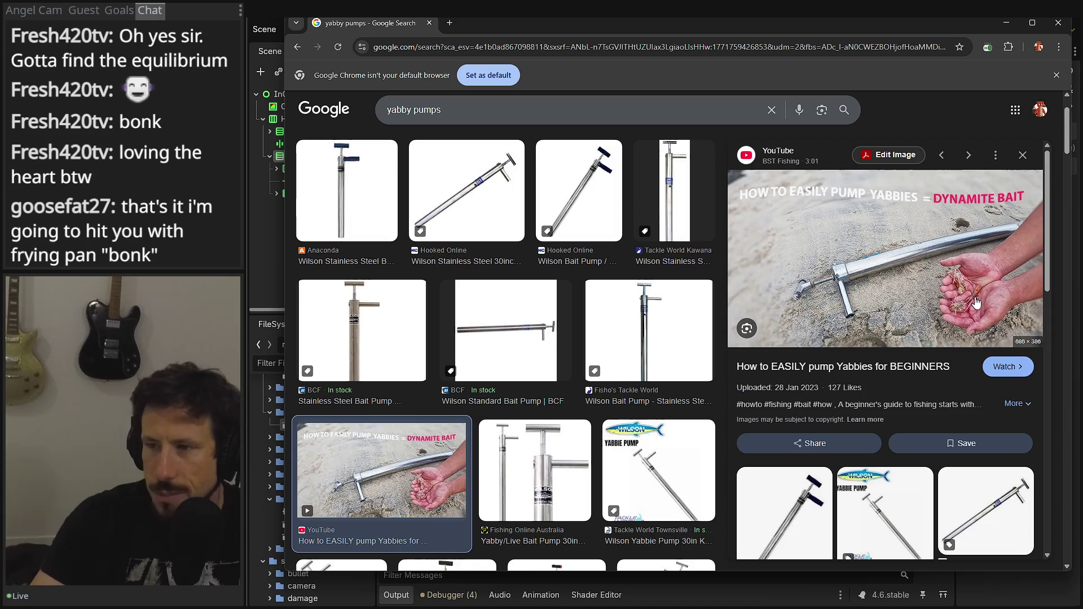
pyautogui.hotkey('ctrl', '+')
pyautogui.hotkey('ctrl', '+')
pyautogui.hotkey('ctrl', '+')
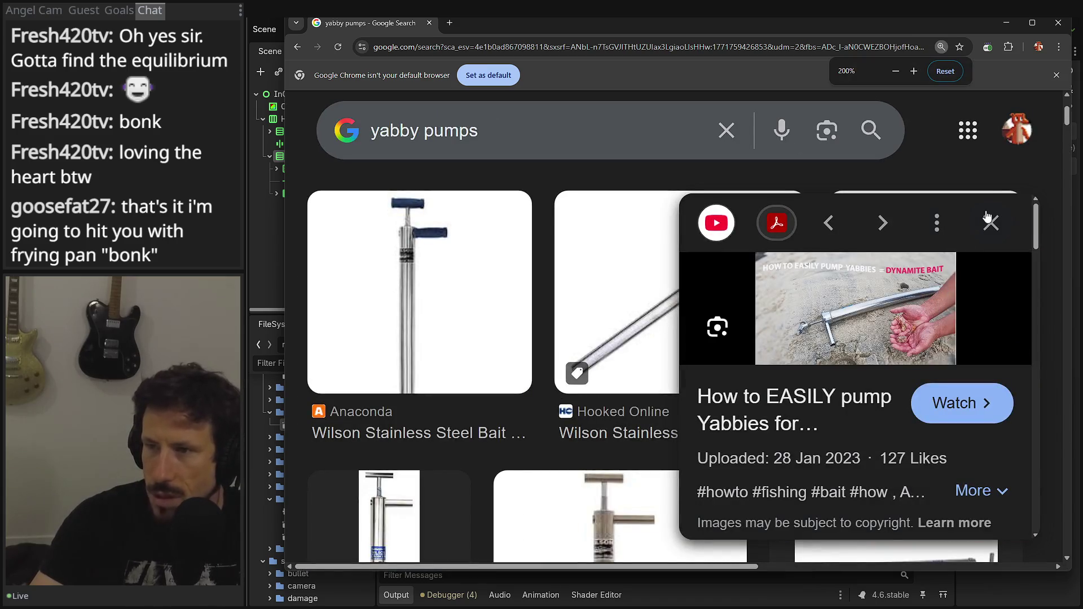
pyautogui.click(991, 223)
# - Zoom the results back down to 110%, scroll through them, and close Chrome
pyautogui.hotkey('ctrl', '-')
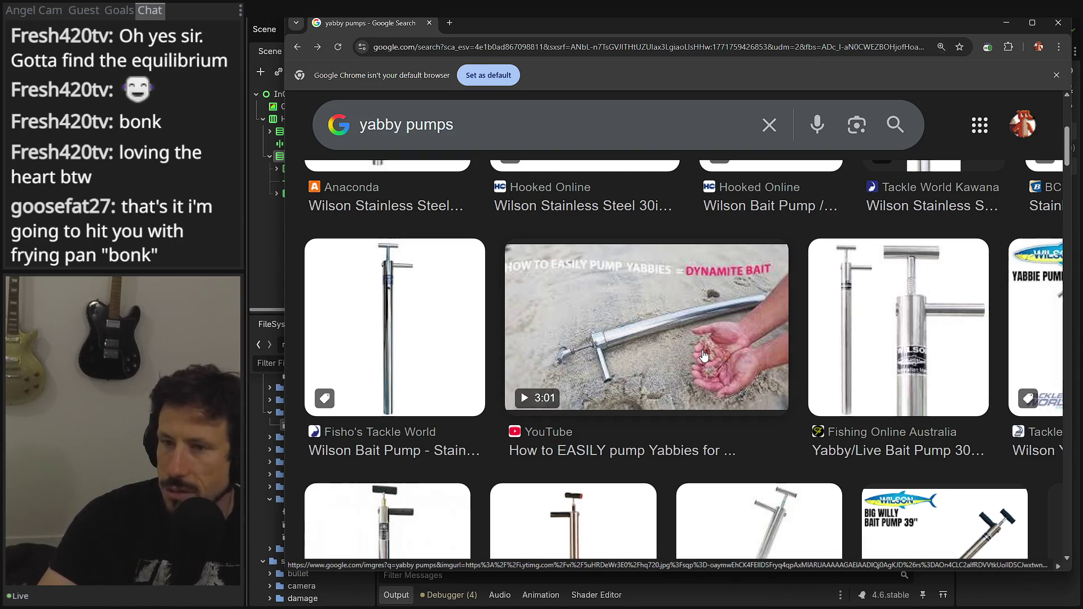
pyautogui.hotkey('ctrl', '-')
pyautogui.hotkey('ctrl', '-')
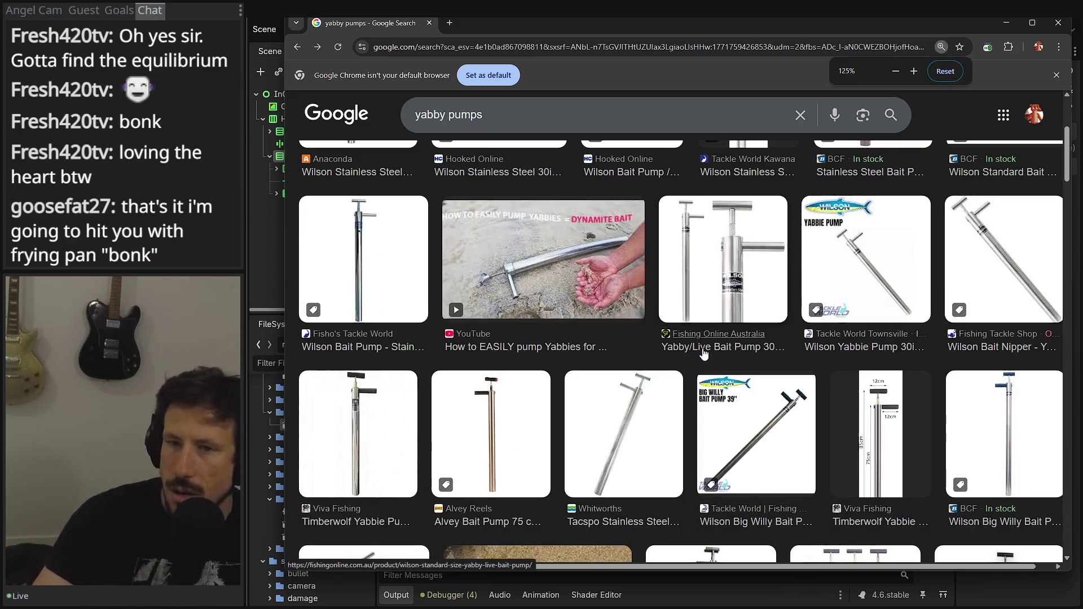
pyautogui.hotkey('ctrl', '-')
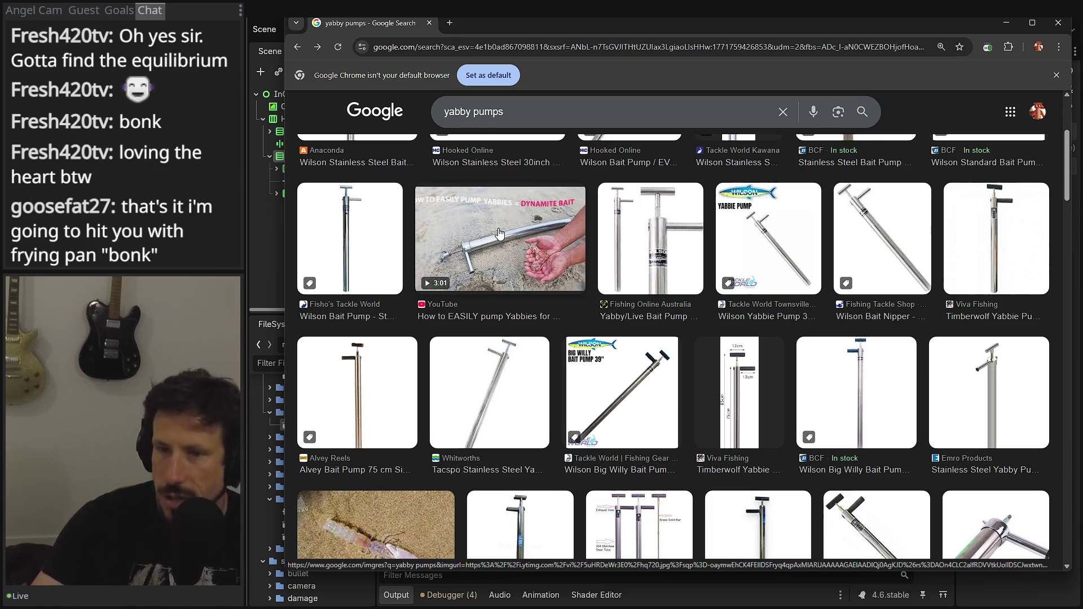
pyautogui.scroll(-2, 499, 233)
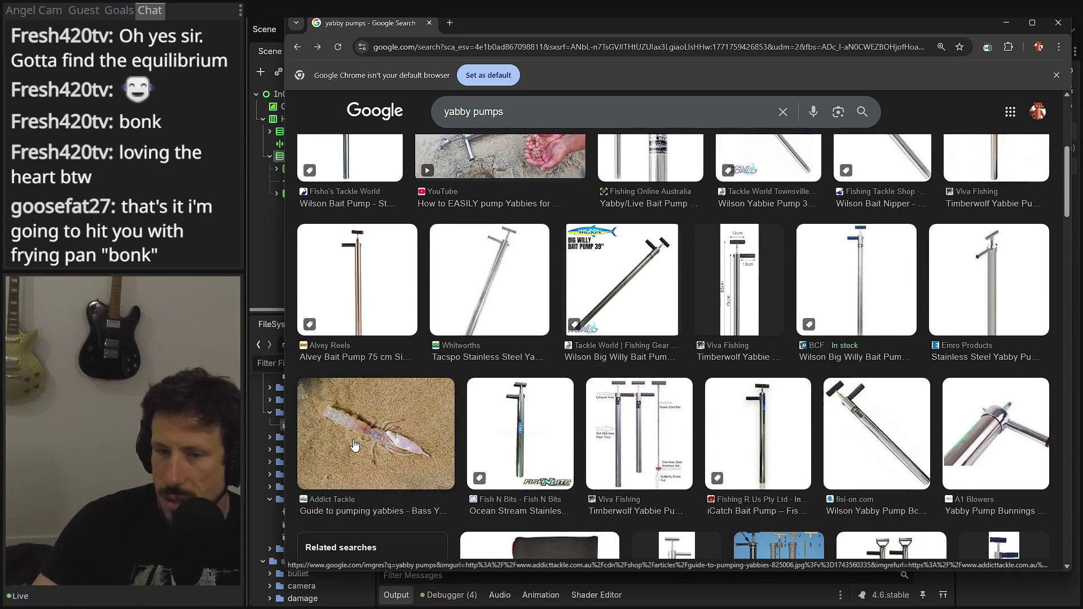
pyautogui.scroll(-10, 451, 382)
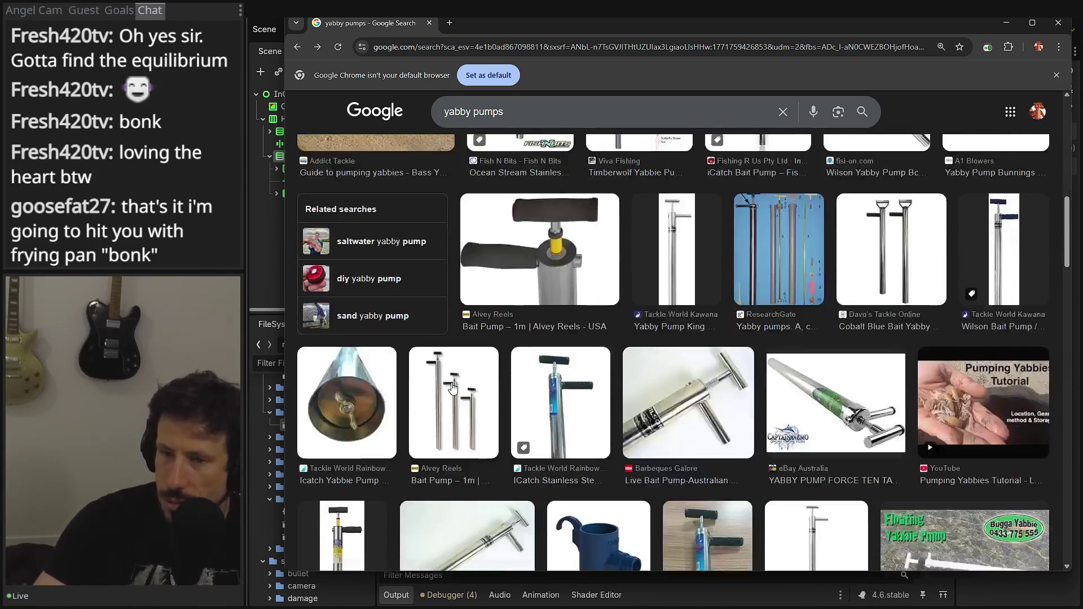
pyautogui.scroll(15, 451, 388)
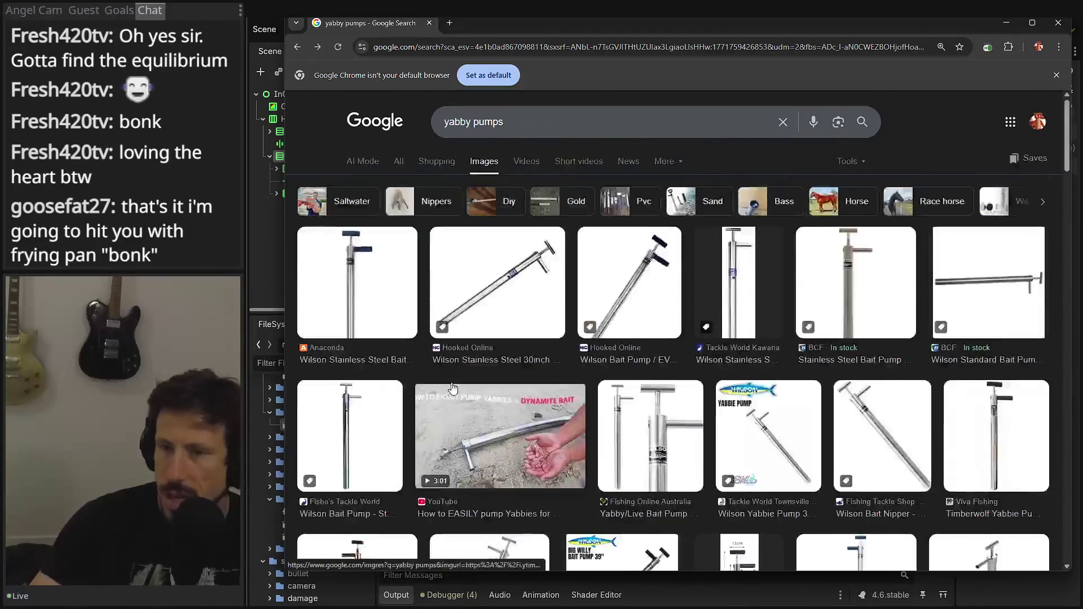
pyautogui.click(428, 24)
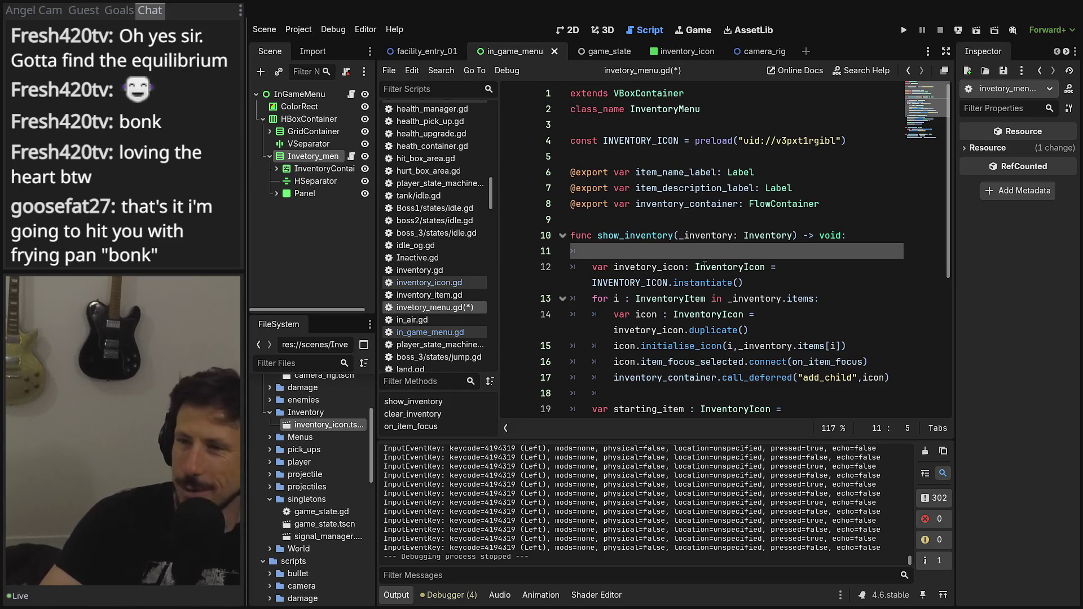
# - Add a clear_inventory() call on line 11 of show_inventory, save, and run the project
pyautogui.scroll(-3, 733, 277)
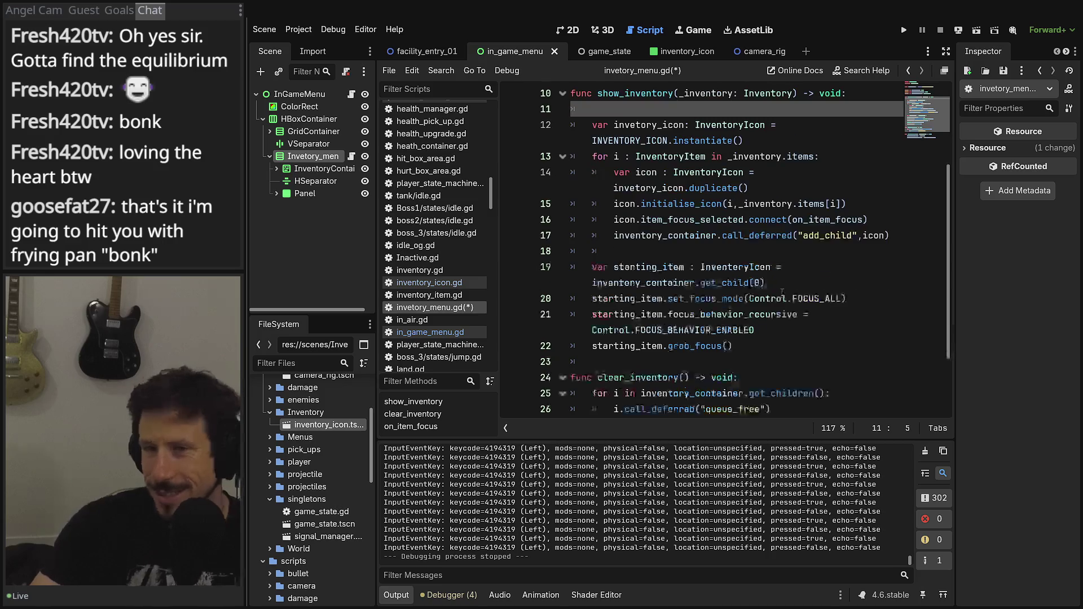
pyautogui.scroll(-2, 782, 292)
pyautogui.click(771, 249)
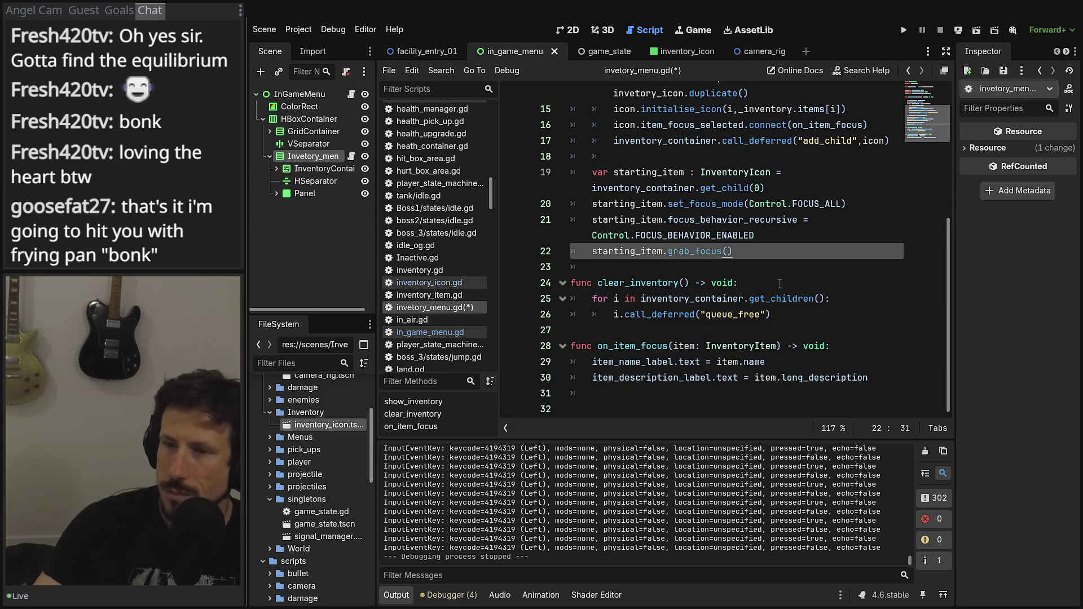
pyautogui.scroll(4, 779, 283)
pyautogui.click(772, 191)
pyautogui.click(736, 201)
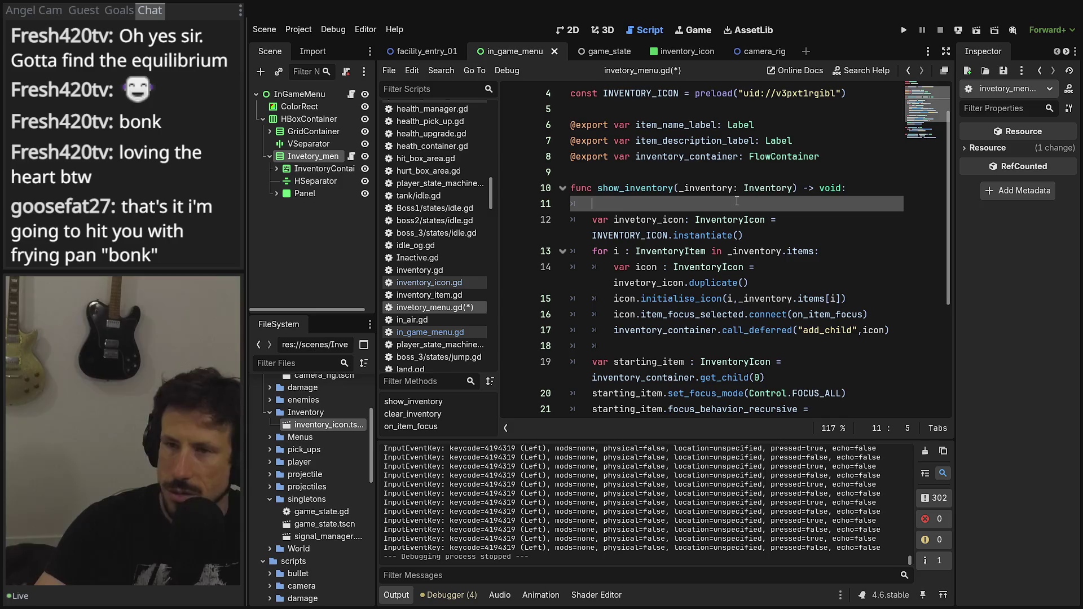
pyautogui.write('cl')
pyautogui.press('Return')
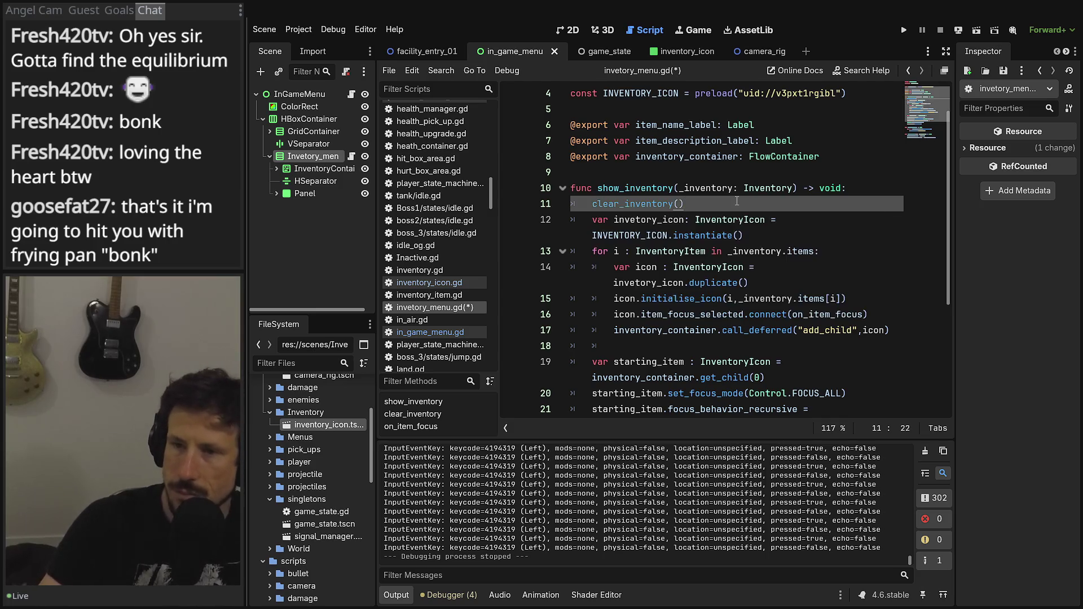
pyautogui.hotkey('ctrl', 's')
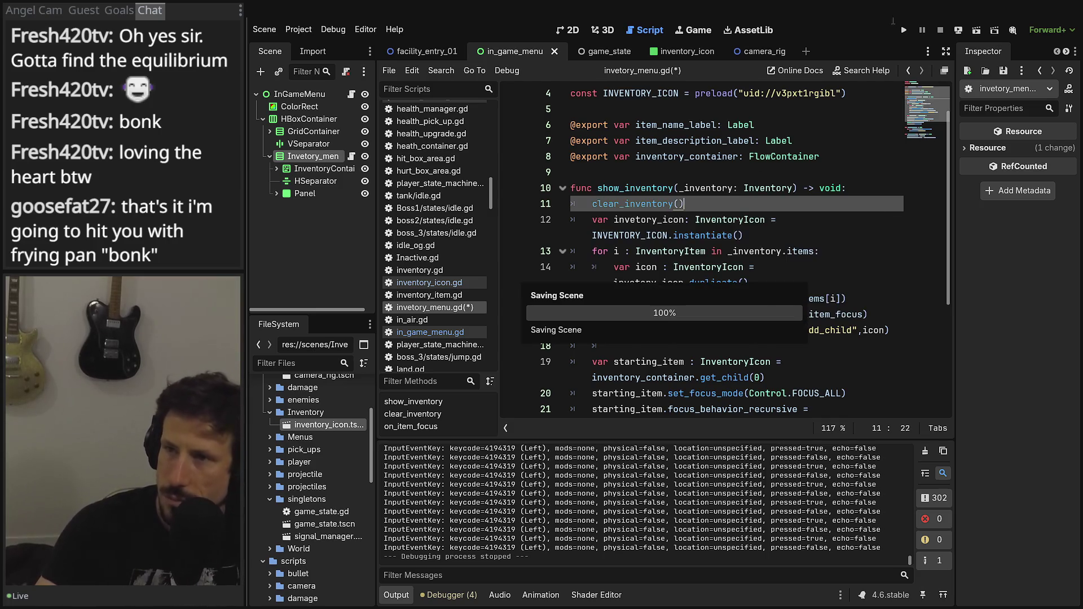
pyautogui.click(904, 30)
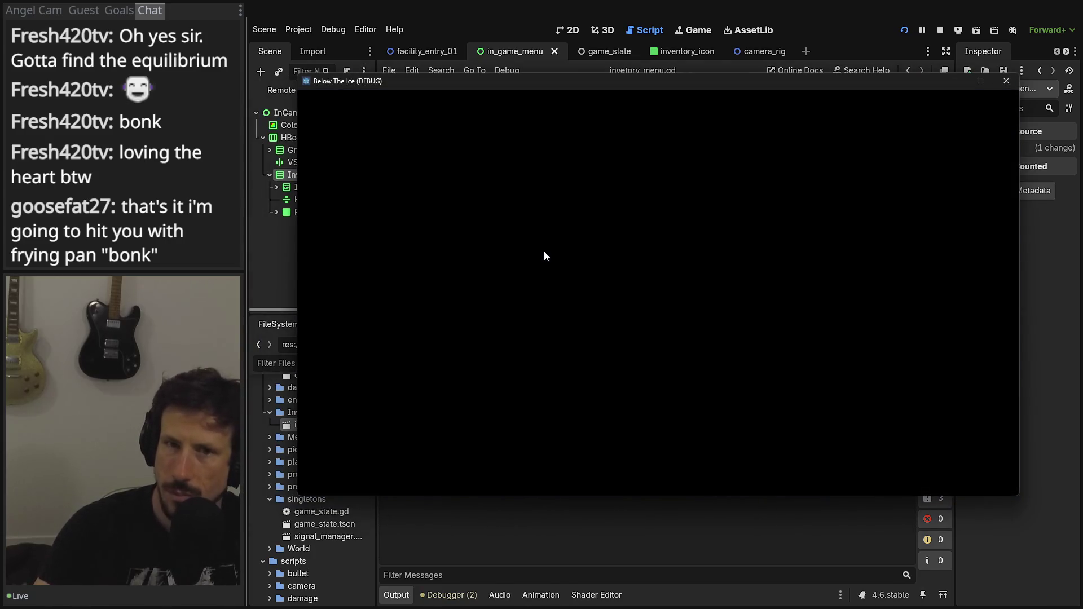
# - Toggle the game's inventory with I and Escape, then move and widen the window to fit Reliquidfy's description
pyautogui.press('i')
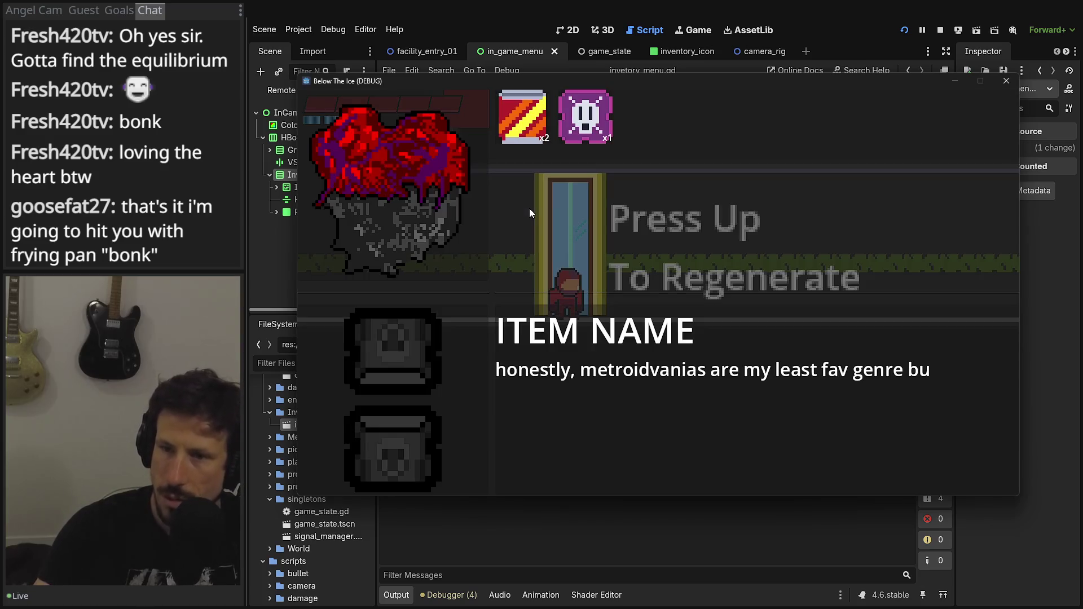
pyautogui.press('i')
pyautogui.press('i')
pyautogui.press('Escape')
pyautogui.press('Escape')
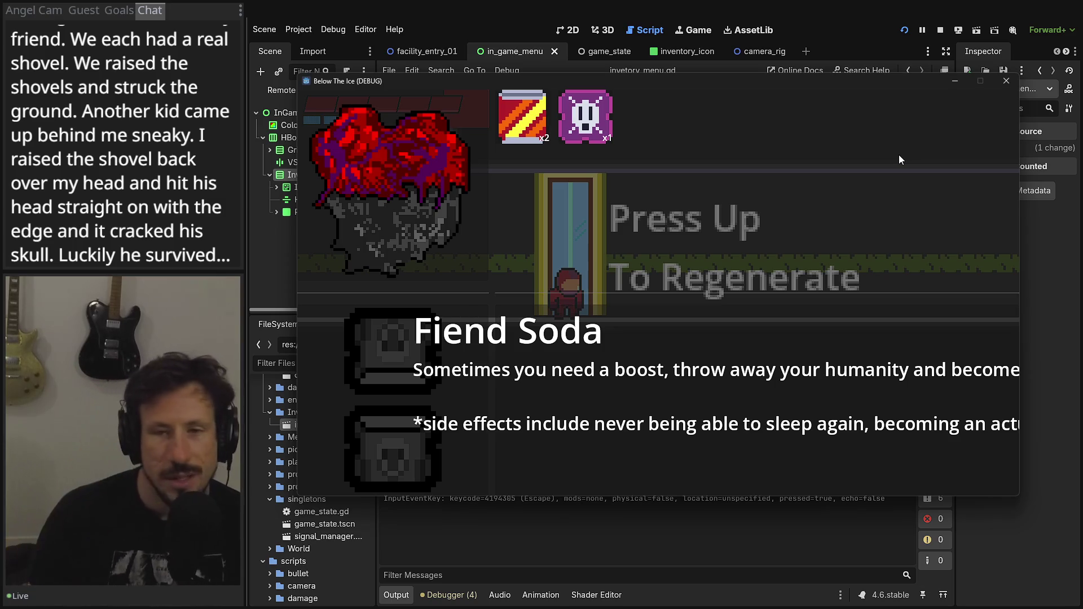
pyautogui.moveTo(844, 84); pyautogui.dragTo(852, 66)
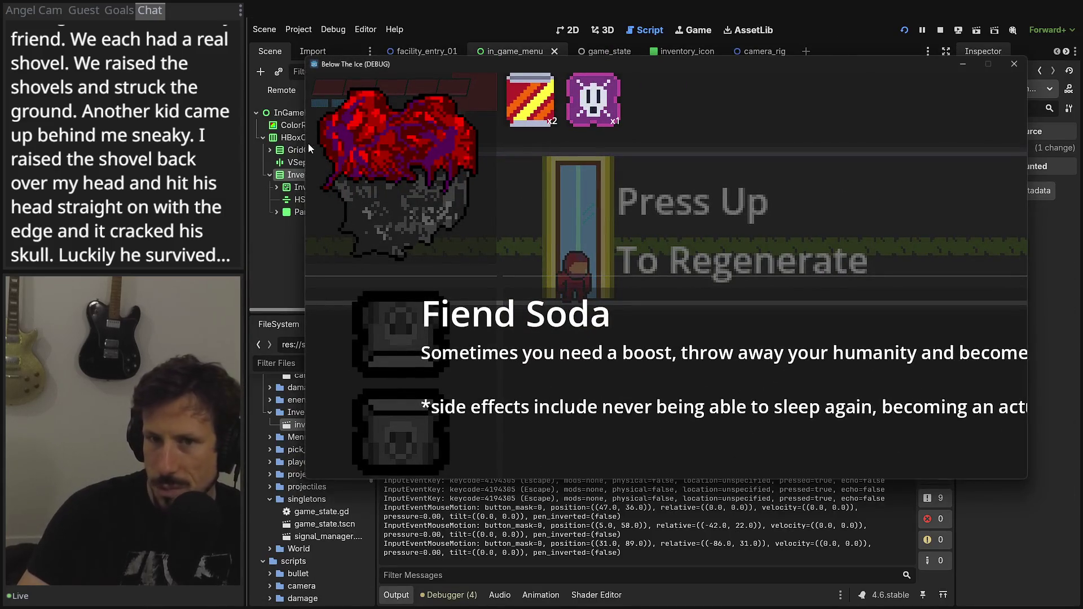
pyautogui.moveTo(305, 143)
pyautogui.mouseDown()
pyautogui.moveTo(186, 147)
pyautogui.moveTo(729, 171)
pyautogui.moveTo(249, 174)
pyautogui.moveTo(734, 200)
pyautogui.moveTo(248, 200)
pyautogui.mouseUp()
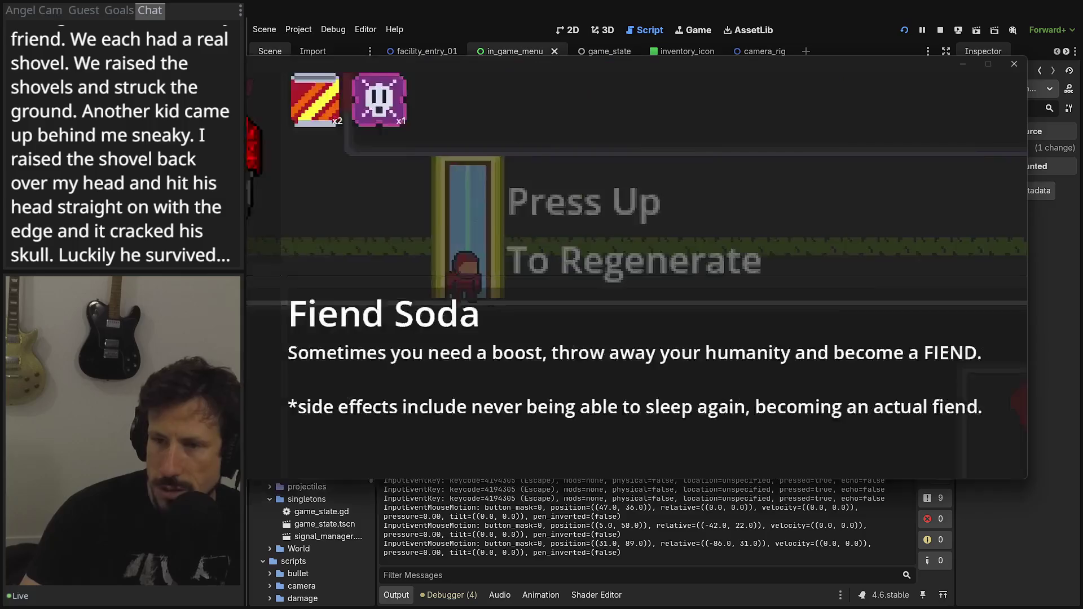
pyautogui.moveTo(370, 121)
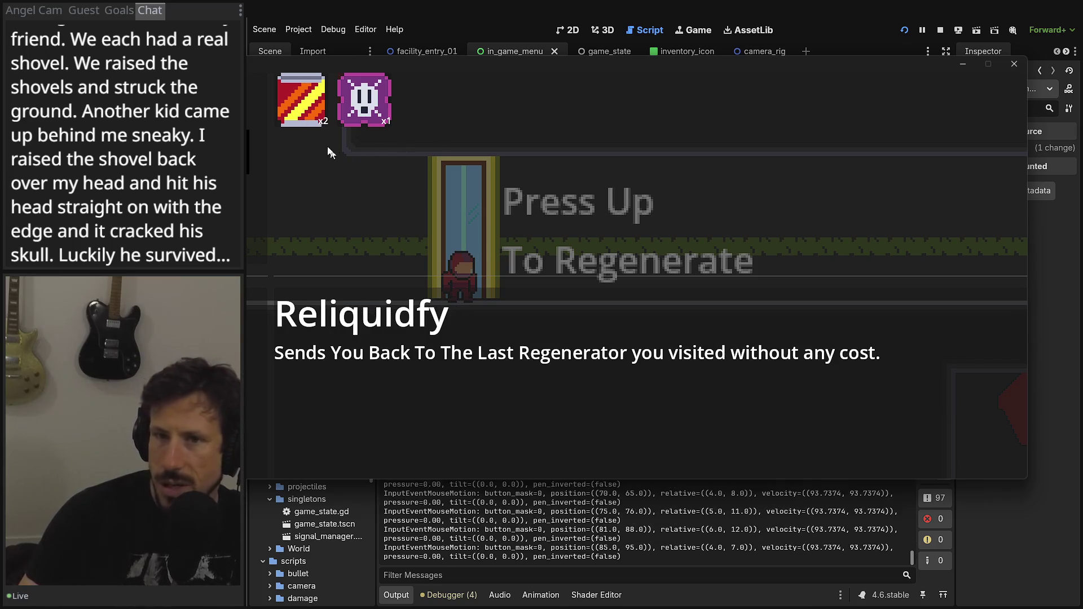
# - Close the running game and switch to the inventory_icon scene
pyautogui.moveTo(385, 143)
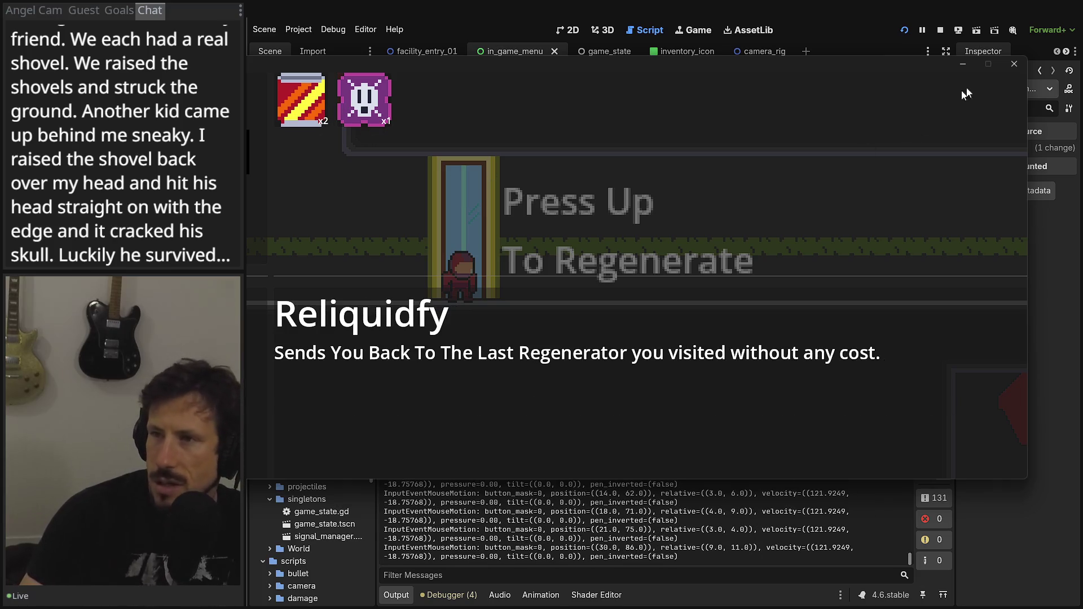
pyautogui.click(1013, 65)
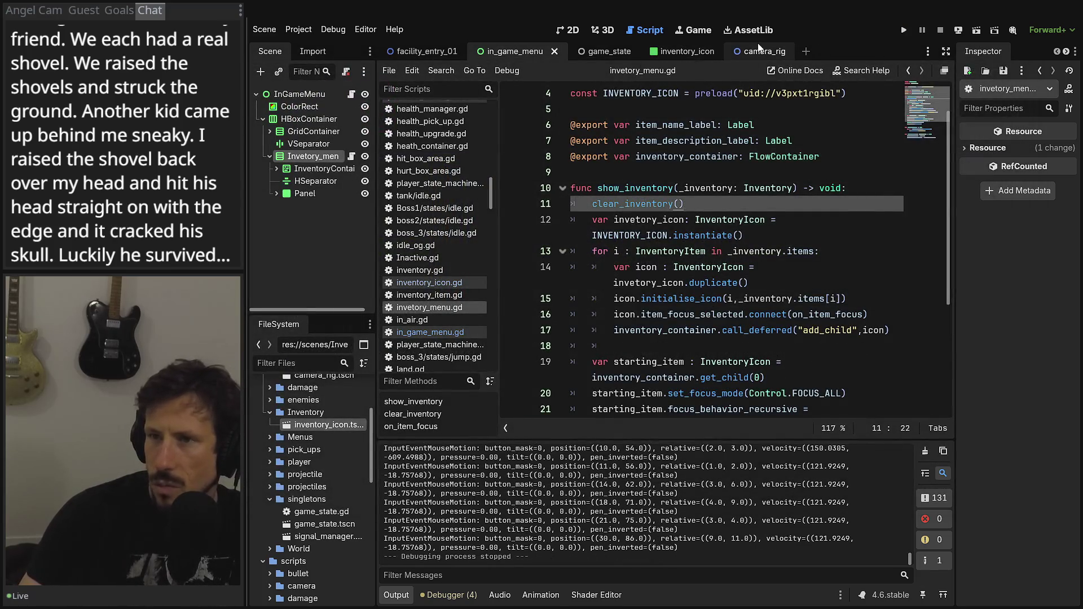
pyautogui.click(733, 50)
pyautogui.click(705, 52)
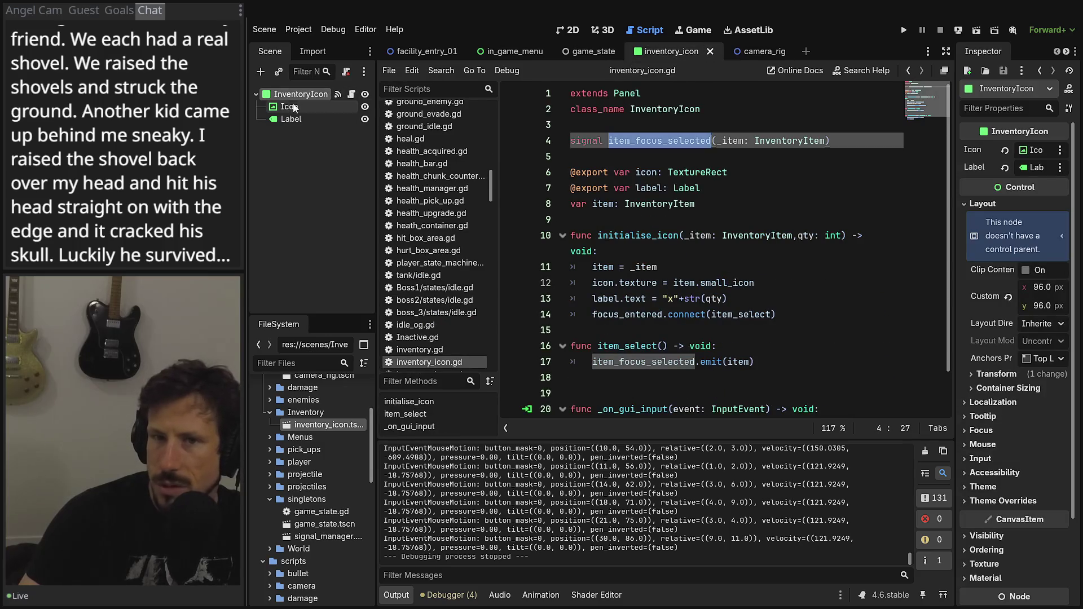
# - Add a ColorRect child node to InventoryIcon and view the icon in 2D
pyautogui.click(261, 71)
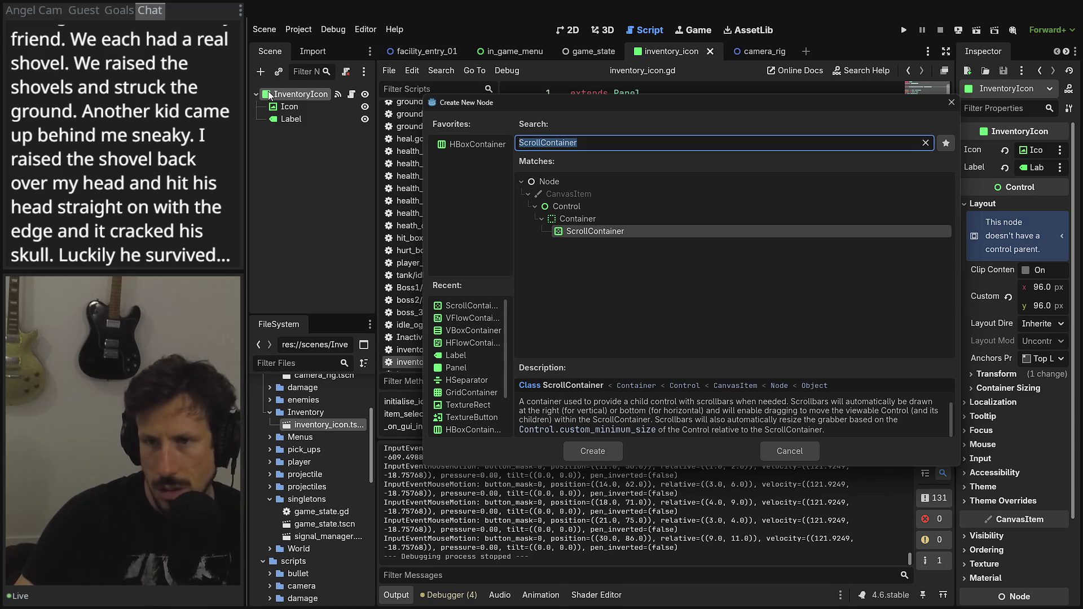
pyautogui.write('col')
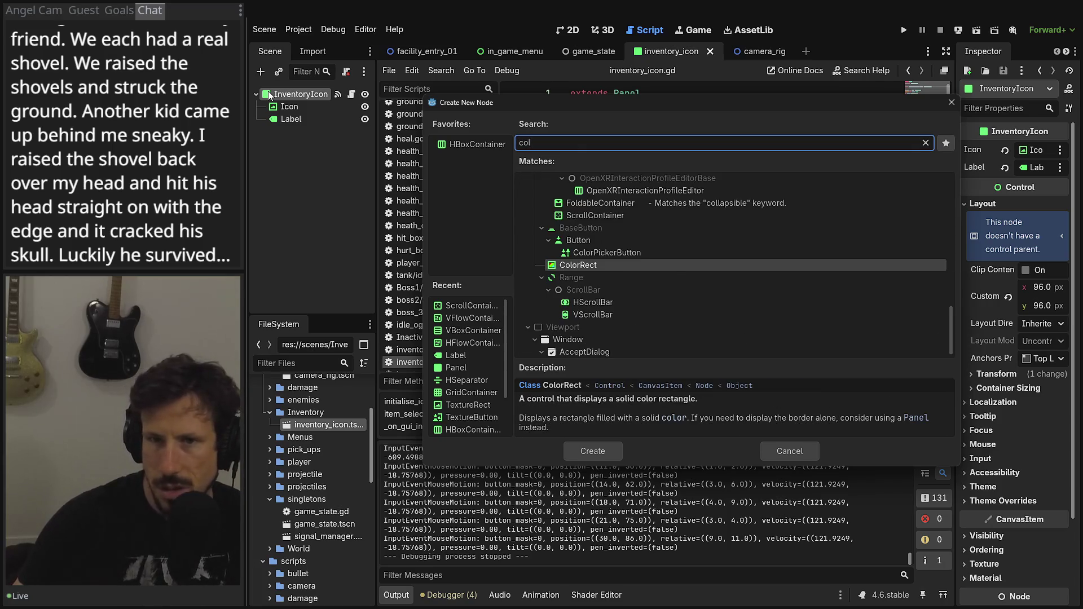
pyautogui.press('Return')
pyautogui.click(597, 28)
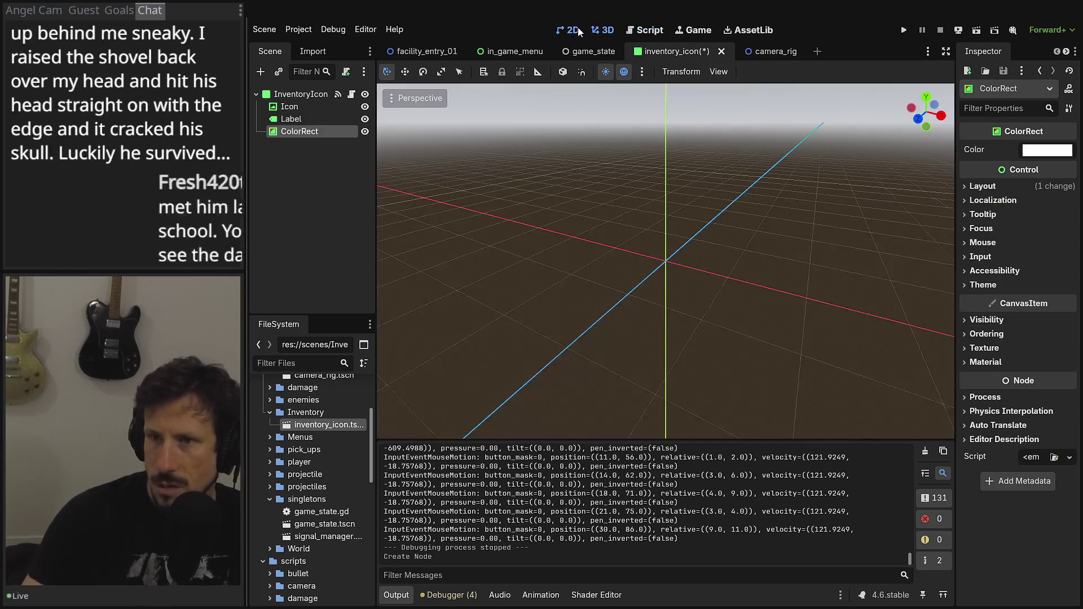
pyautogui.click(576, 29)
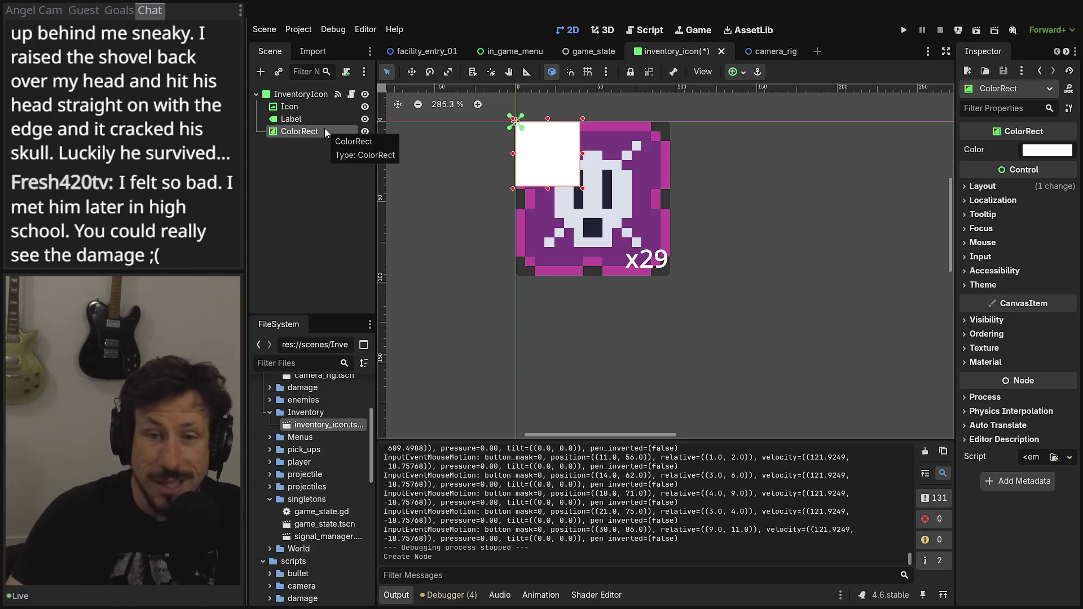
# - Move the ColorRect above Icon so it draws behind, and anchor it Full Rect
pyautogui.moveTo(325, 129); pyautogui.dragTo(305, 105)
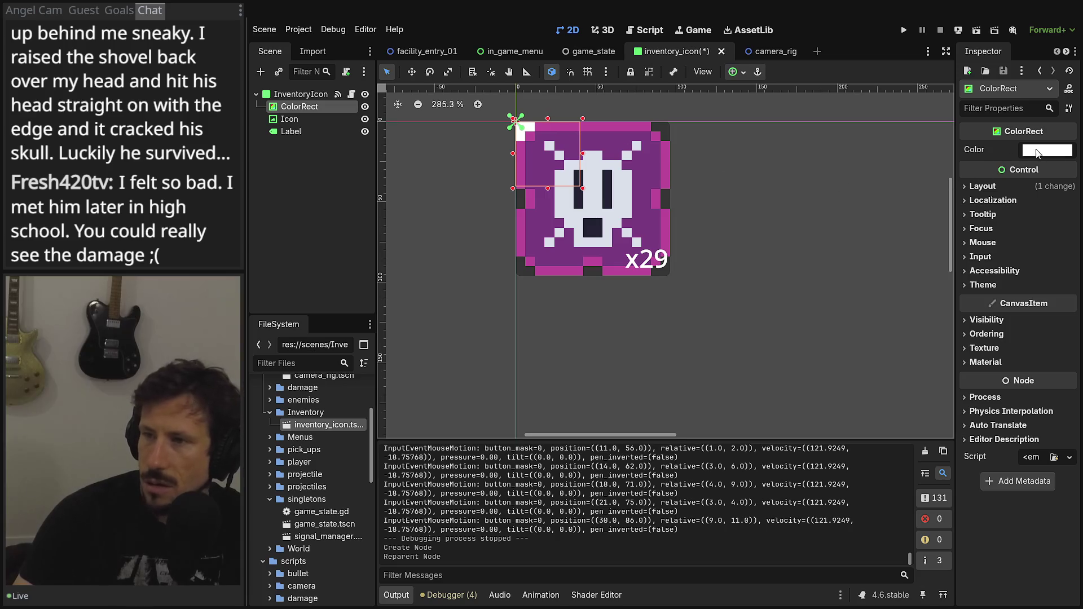
pyautogui.click(740, 74)
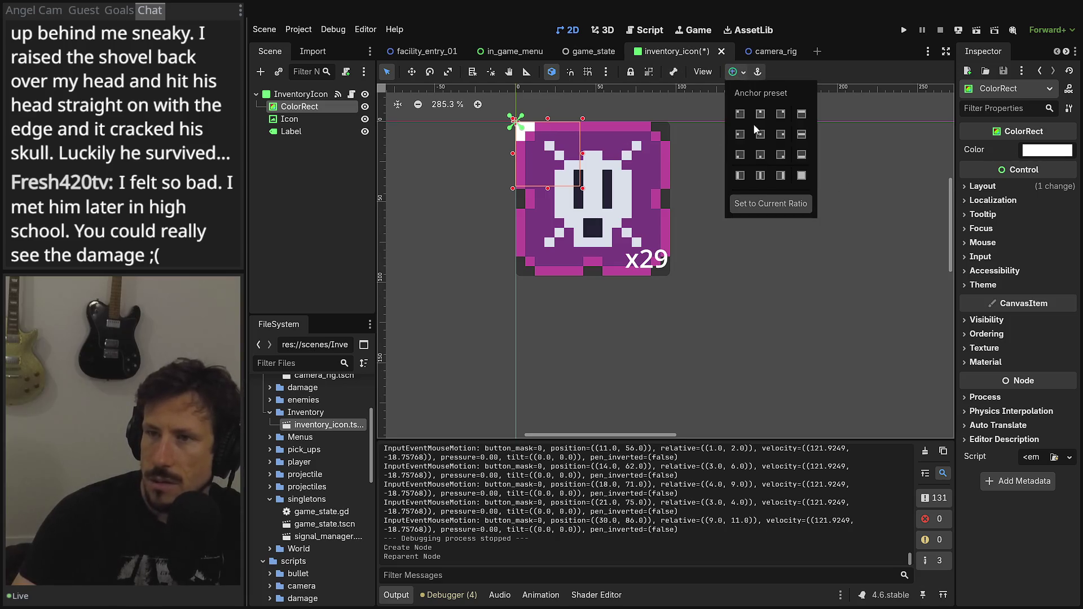
pyautogui.click(801, 176)
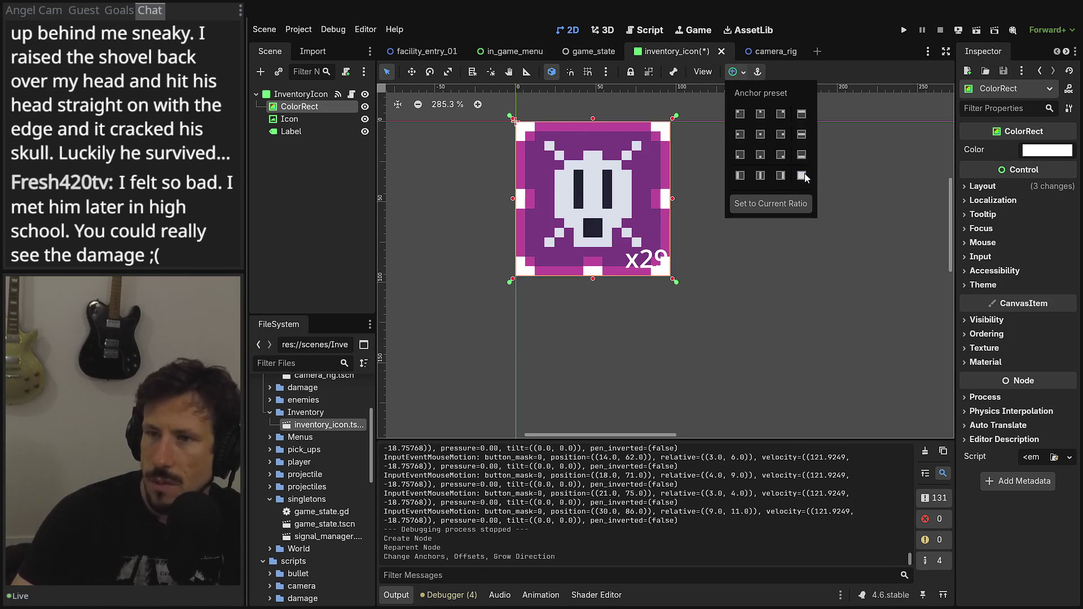
pyautogui.click(320, 151)
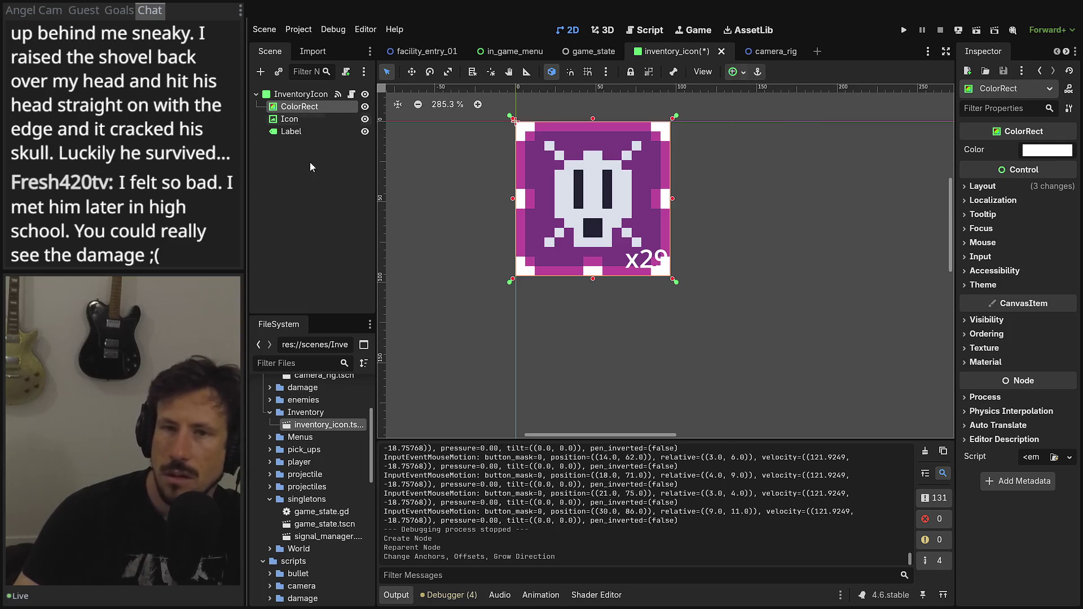
# - Rename the ColorRect to HighLightColorRect, then select the InventoryIcon root node
pyautogui.doubleClick(317, 107)
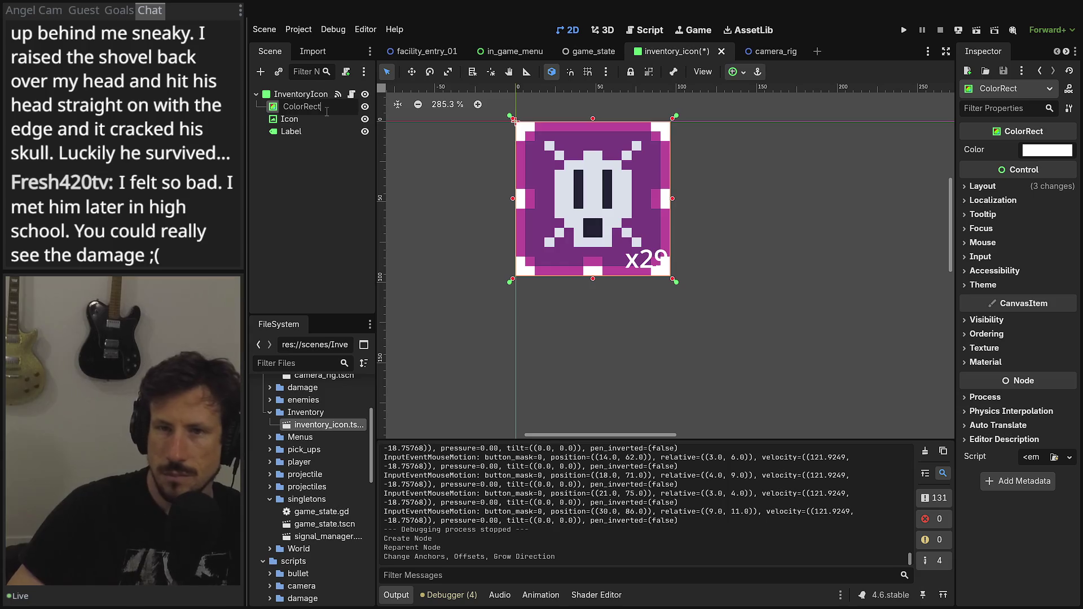
pyautogui.doubleClick(327, 111)
pyautogui.write('igh')
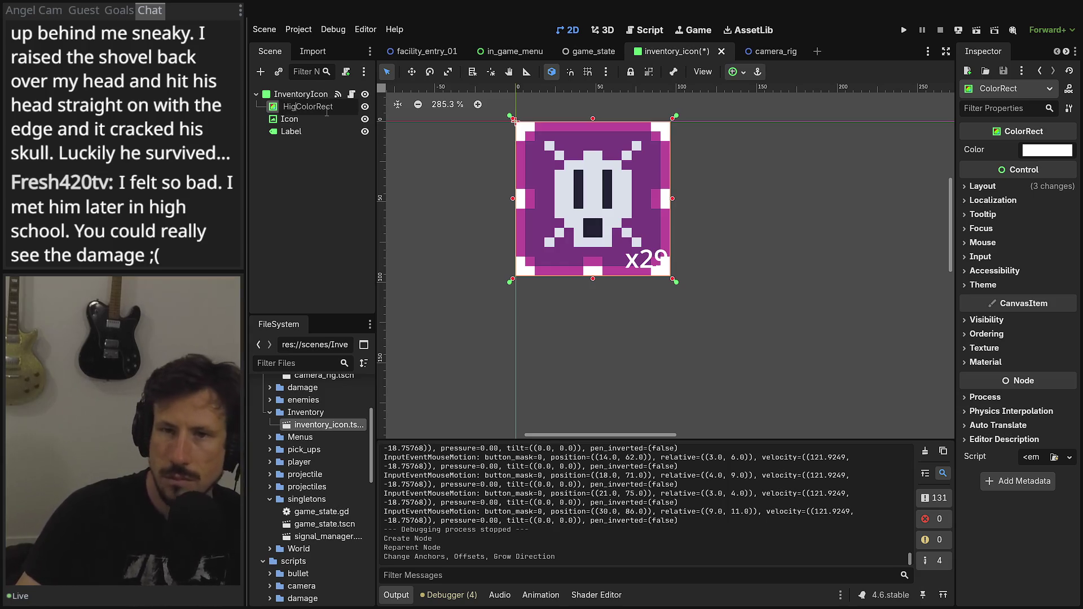
pyautogui.write('Light')
pyautogui.press('Return')
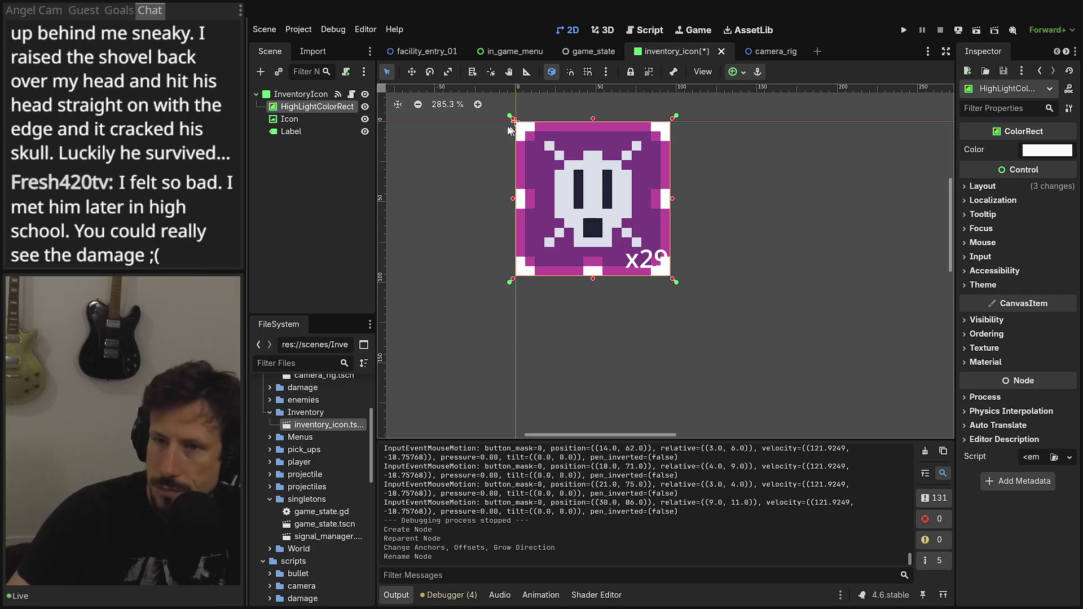
pyautogui.click(316, 106)
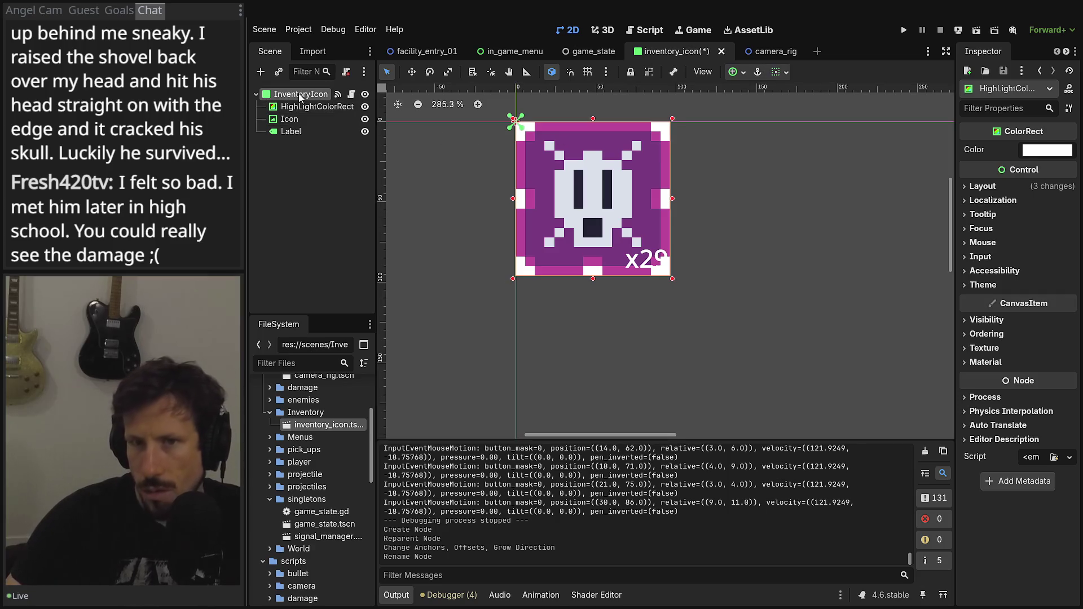
pyautogui.click(300, 96)
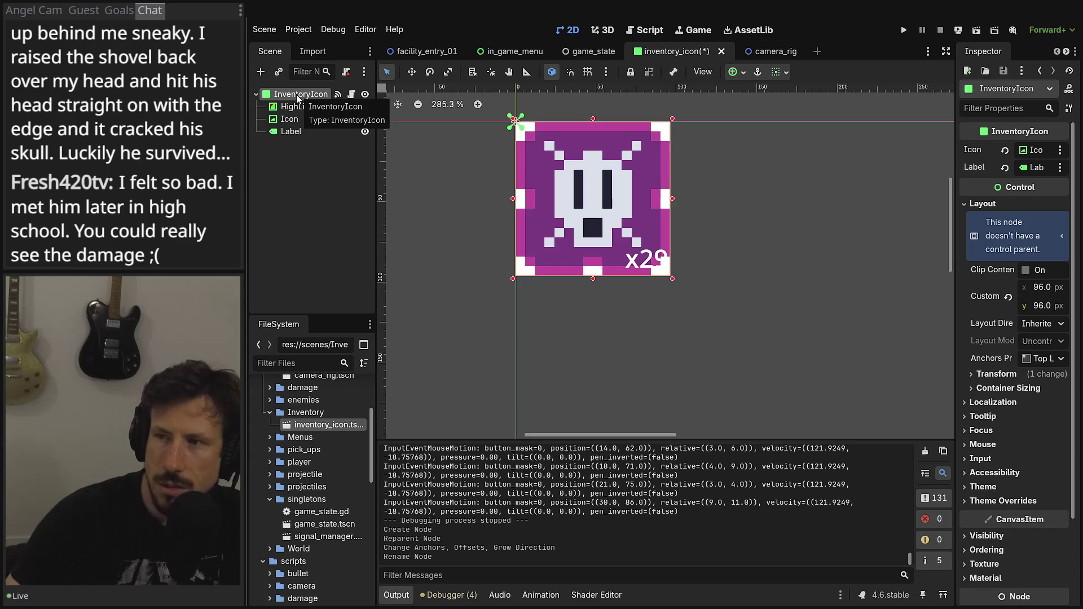
# - Add a MarginContainer and move the Icon and Label nodes into it
pyautogui.click(260, 71)
pyautogui.write('mat')
pyautogui.press('BackSpace')
pyautogui.write('r')
pyautogui.write('gin')
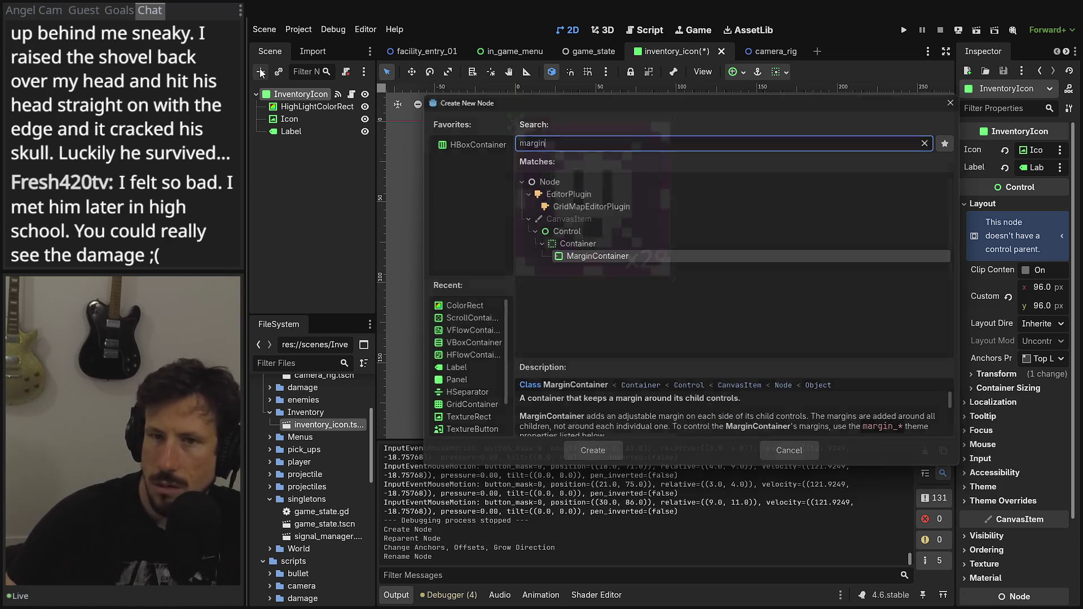
pyautogui.press('Return')
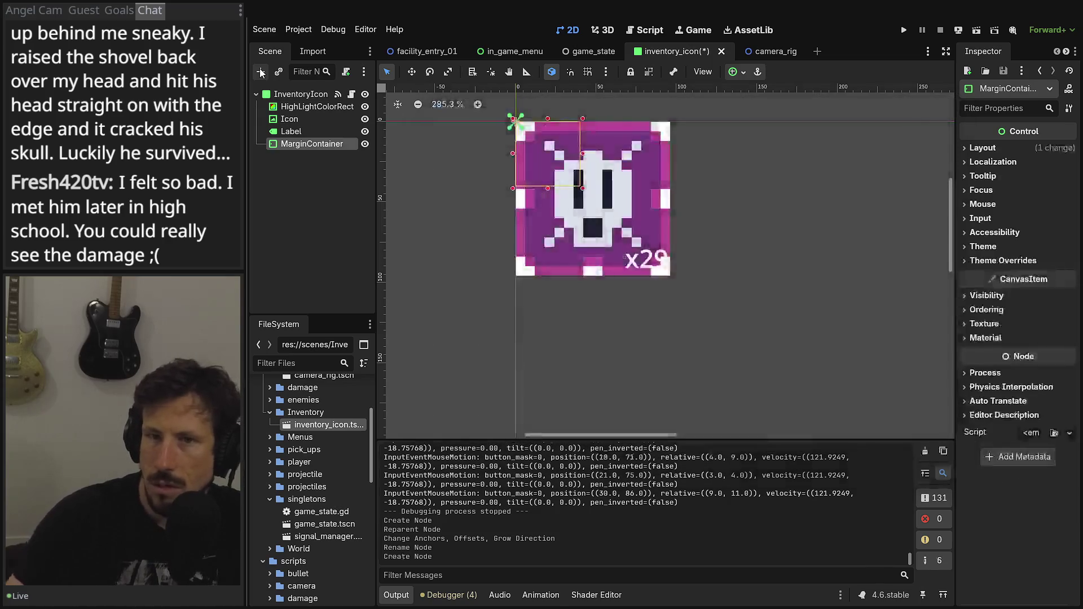
pyautogui.click(289, 119)
pyautogui.keyDown('shift'); pyautogui.click(300, 132); pyautogui.keyUp('shift')
pyautogui.moveTo(287, 132); pyautogui.dragTo(287, 143)
# - Make the MarginContainer fill the whole icon with the Full Rect anchor preset
pyautogui.click(295, 120)
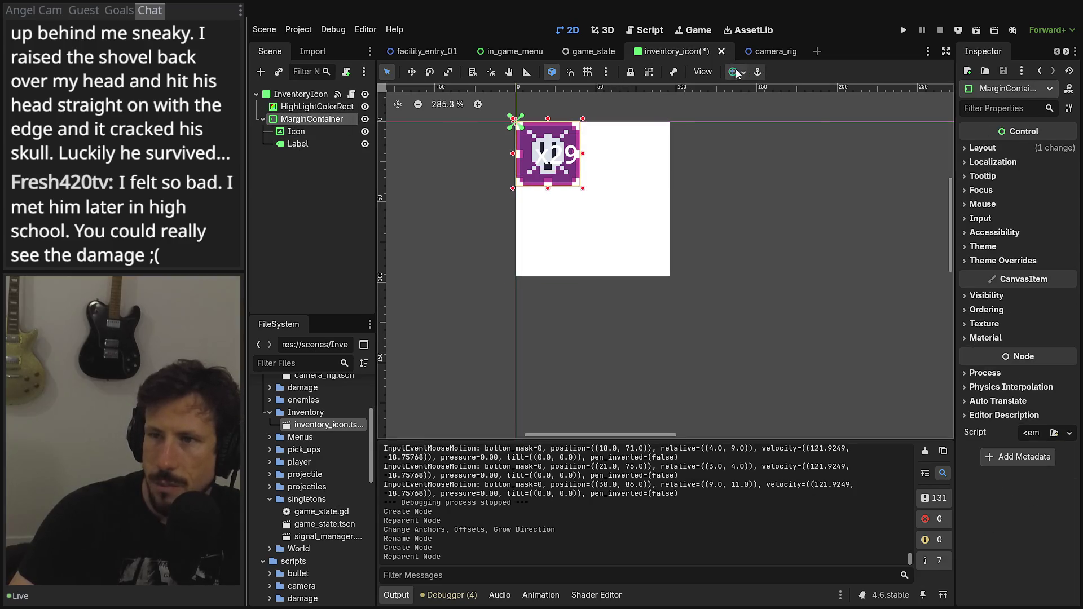
pyautogui.click(735, 72)
pyautogui.click(802, 175)
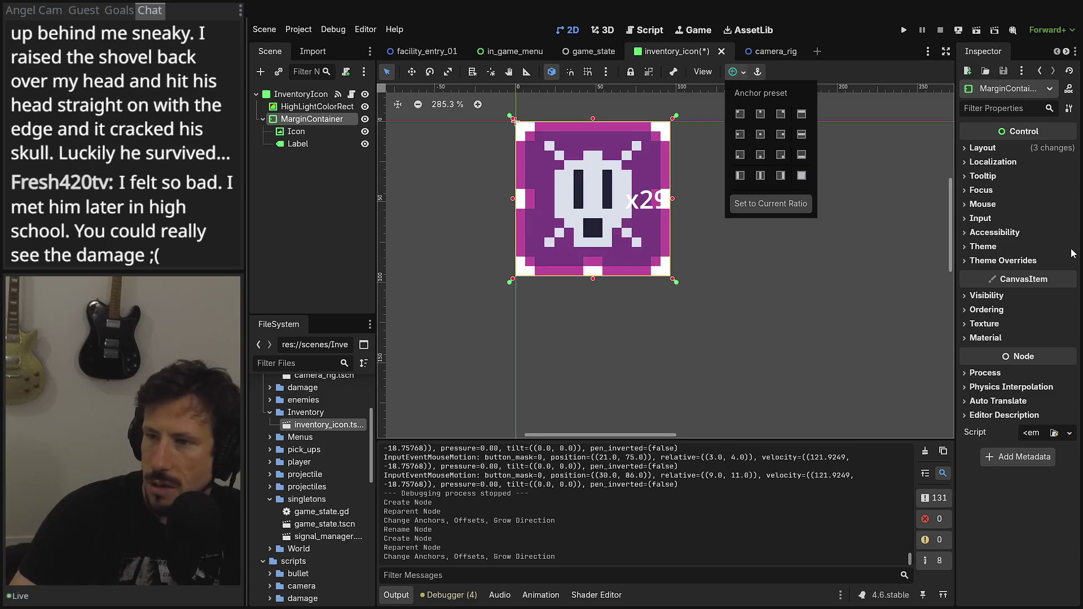
pyautogui.click(1017, 264)
# - Set the MarginContainer's theme override margins to 8 on all four sides
pyautogui.click(1018, 263)
pyautogui.click(996, 274)
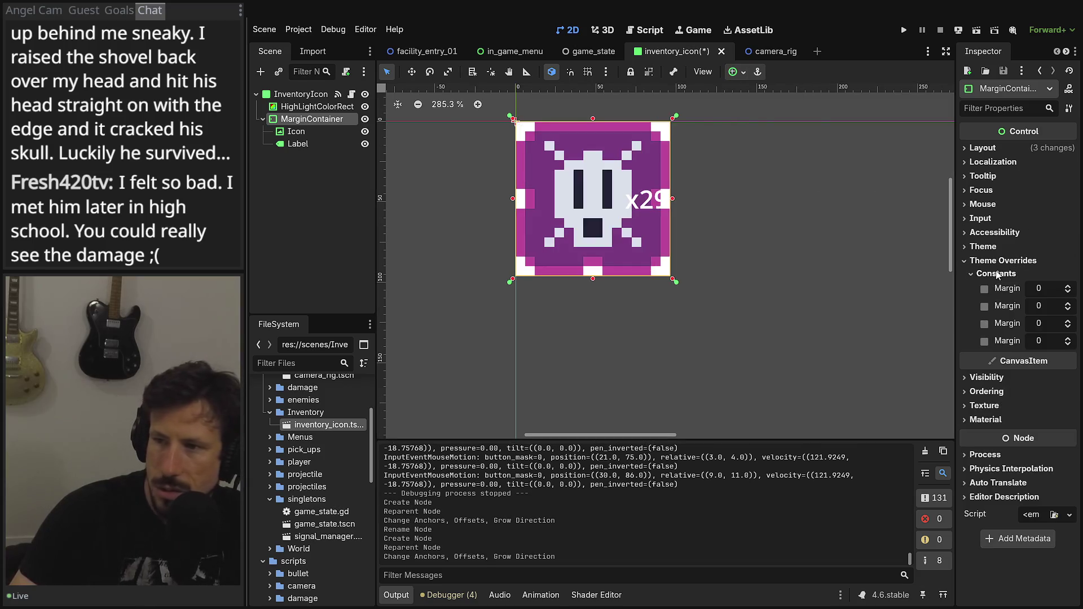
pyautogui.click(1050, 288)
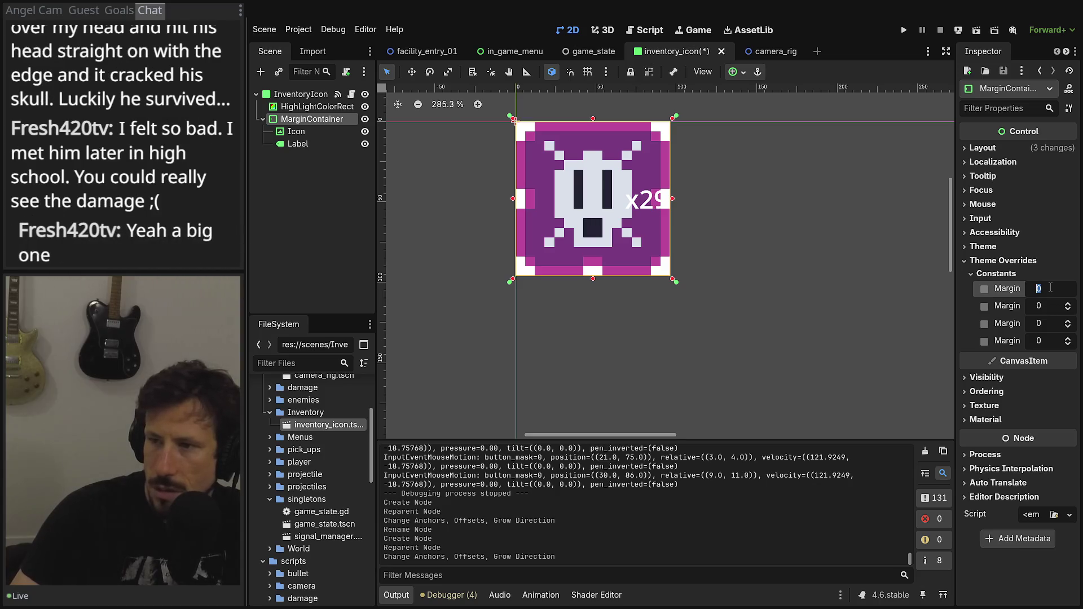
pyautogui.write('1')
pyautogui.press('Return')
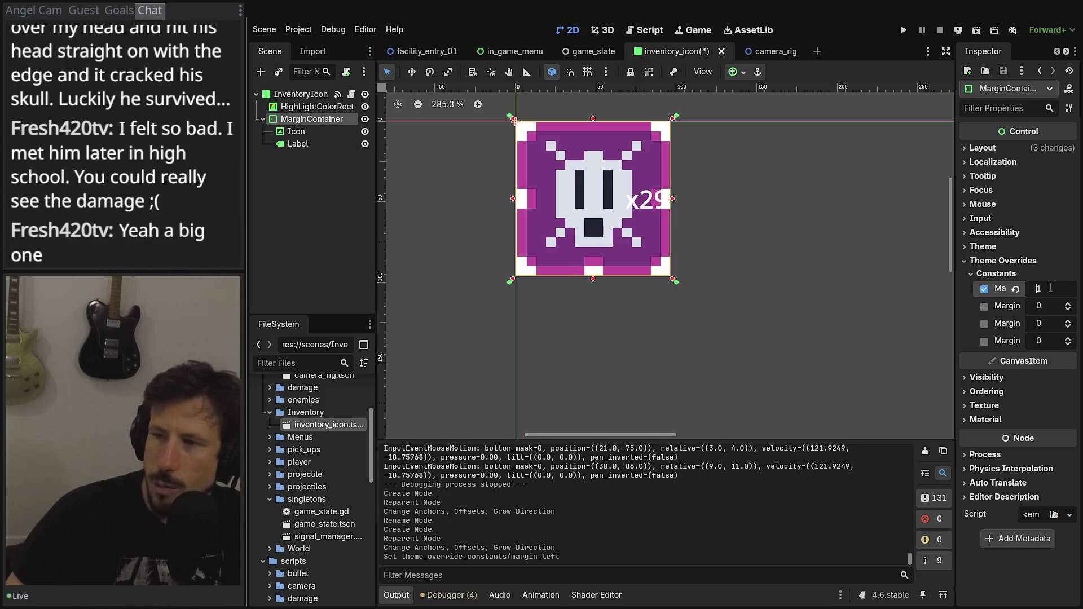
pyautogui.write('3')
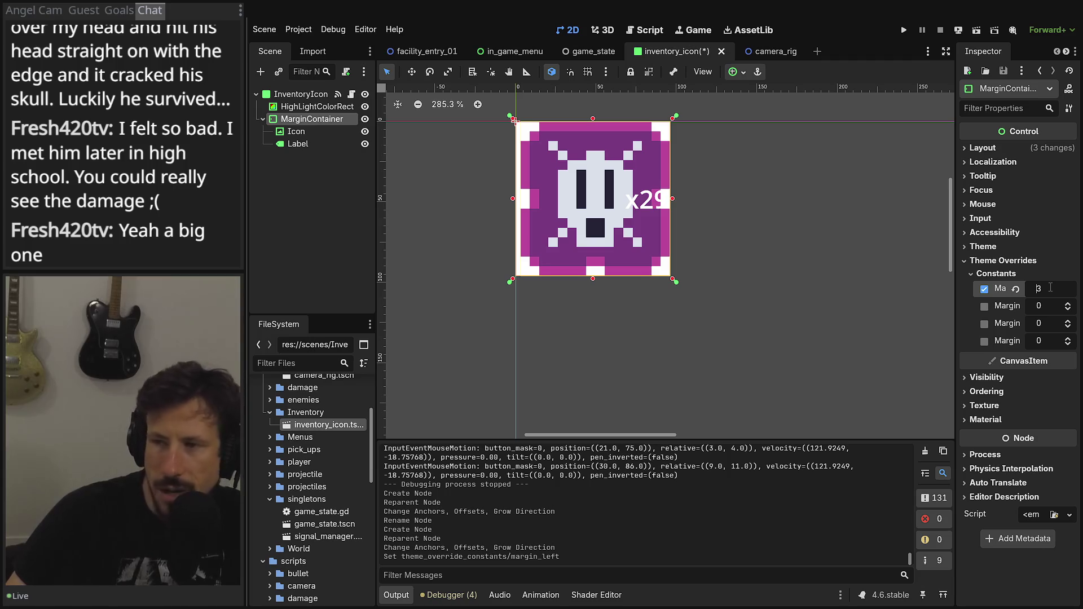
pyautogui.press('Up')
pyautogui.press('Up')
pyautogui.press('Up')
pyautogui.press('Up')
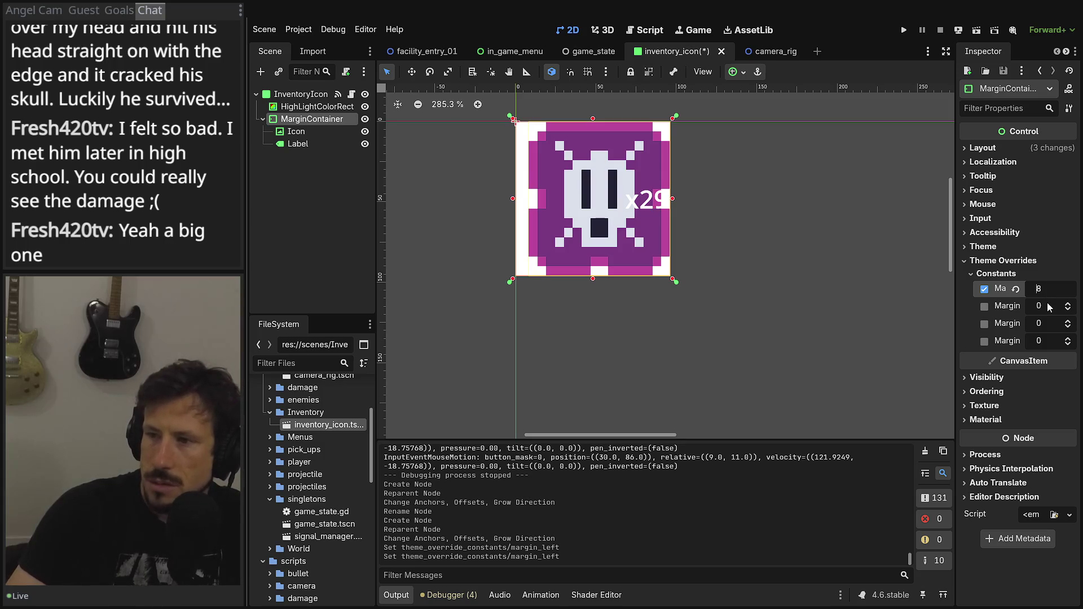
pyautogui.click(1049, 307)
pyautogui.write('8')
pyautogui.press('Tab')
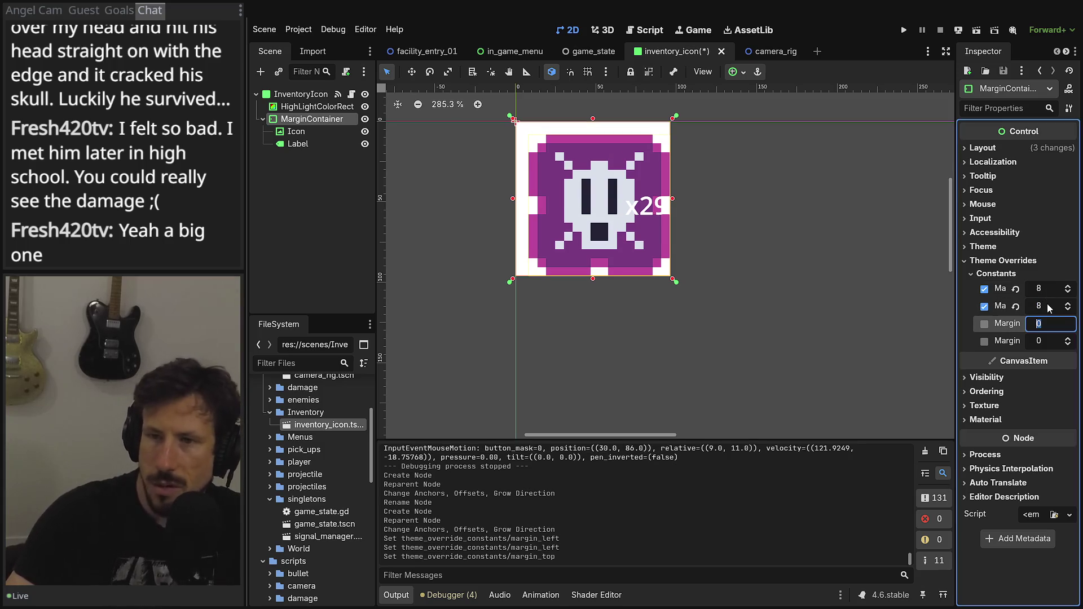
pyautogui.write('8')
pyautogui.press('Tab')
pyautogui.write('8')
pyautogui.press('Tab')
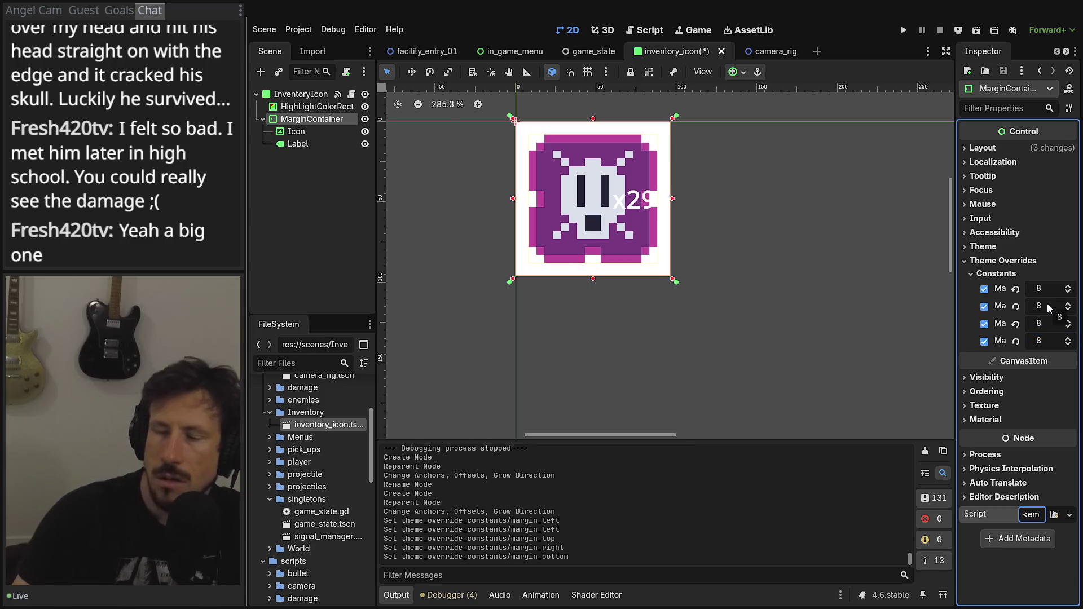
pyautogui.click(307, 162)
# - Toggle HighLightColorRect's visibility, leaving it hidden, and select it
pyautogui.click(365, 108)
pyautogui.click(365, 108)
pyautogui.click(365, 107)
pyautogui.click(365, 107)
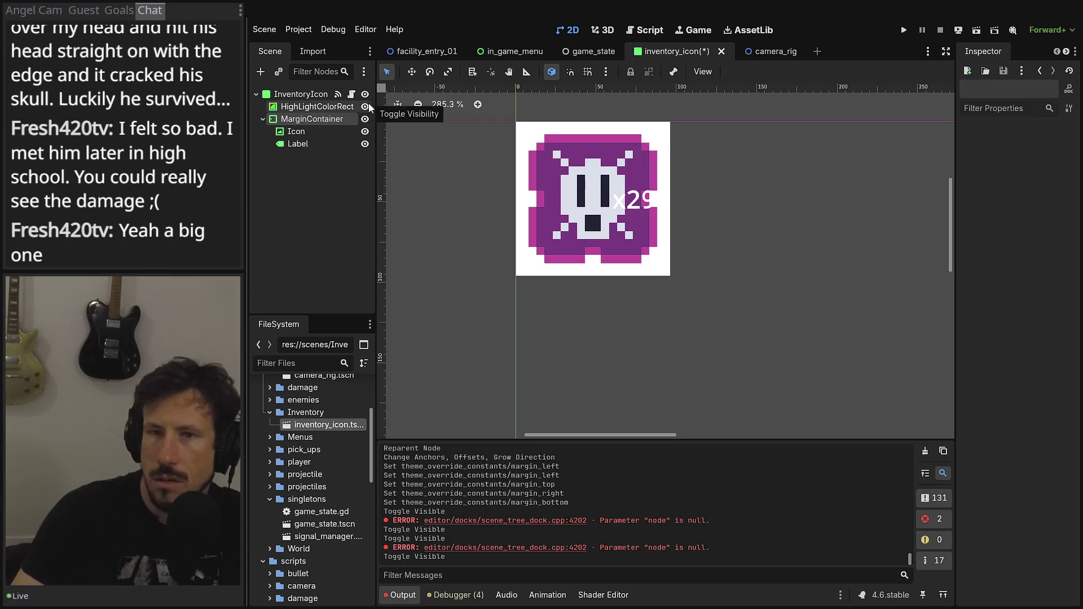
pyautogui.click(366, 106)
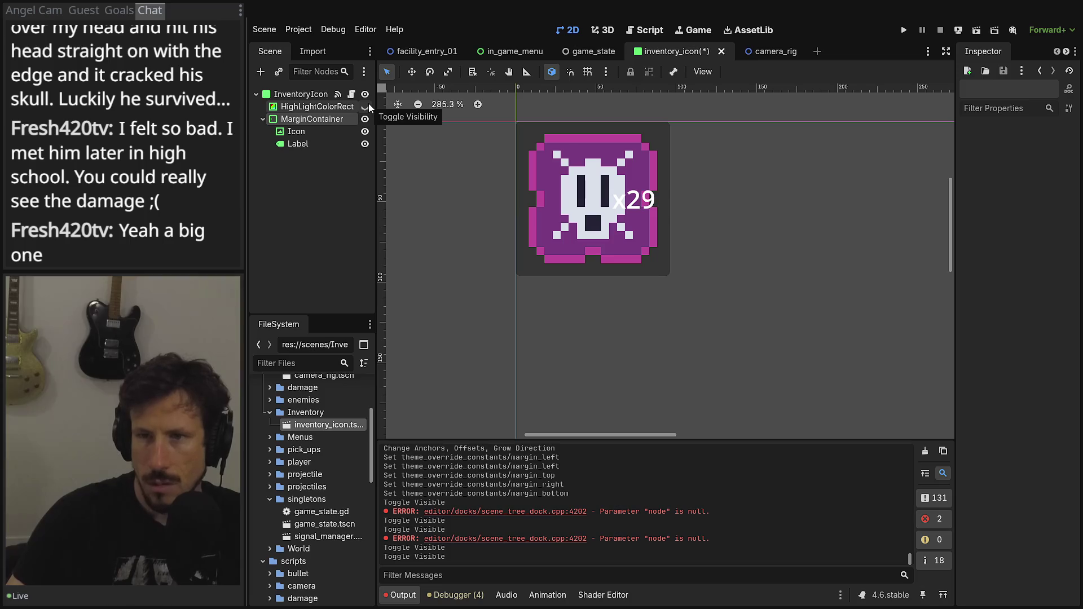
pyautogui.click(364, 108)
pyautogui.click(364, 107)
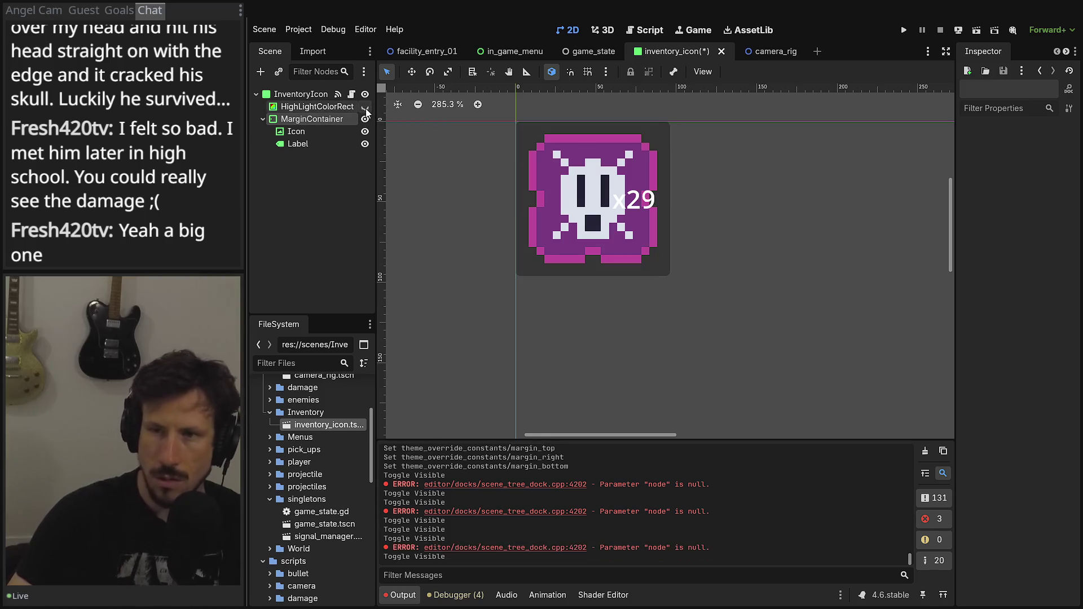
pyautogui.click(365, 107)
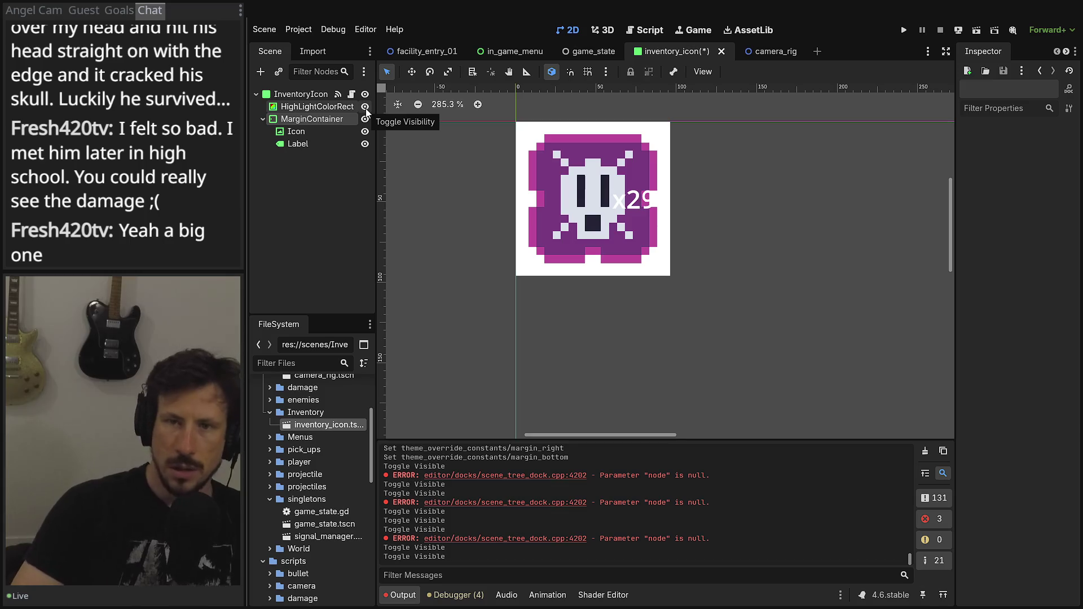
pyautogui.click(365, 107)
pyautogui.click(314, 107)
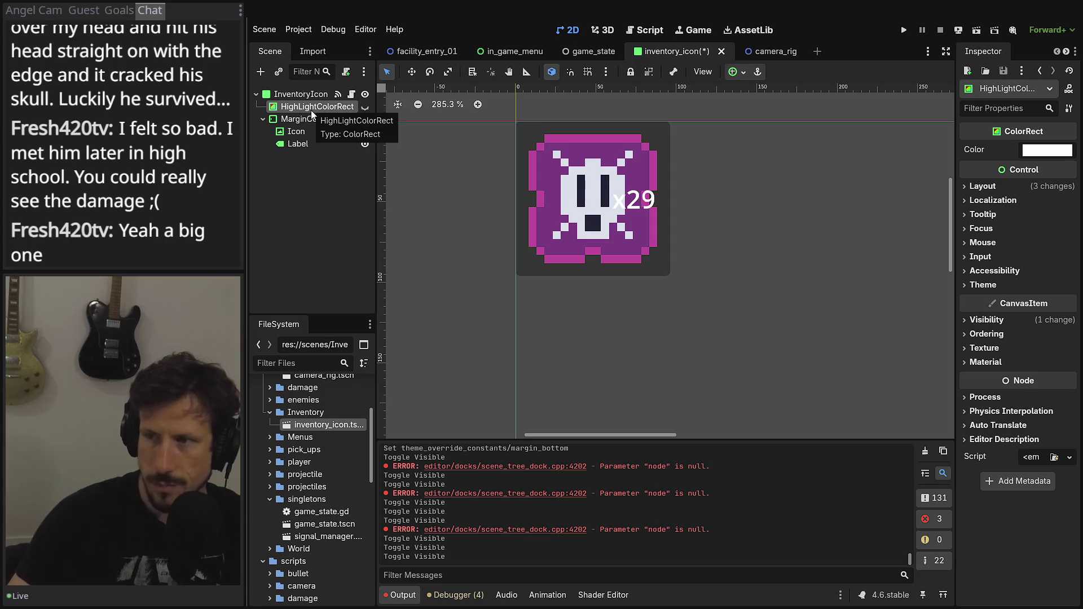
pyautogui.click(351, 94)
pyautogui.click(730, 173)
pyautogui.click(730, 200)
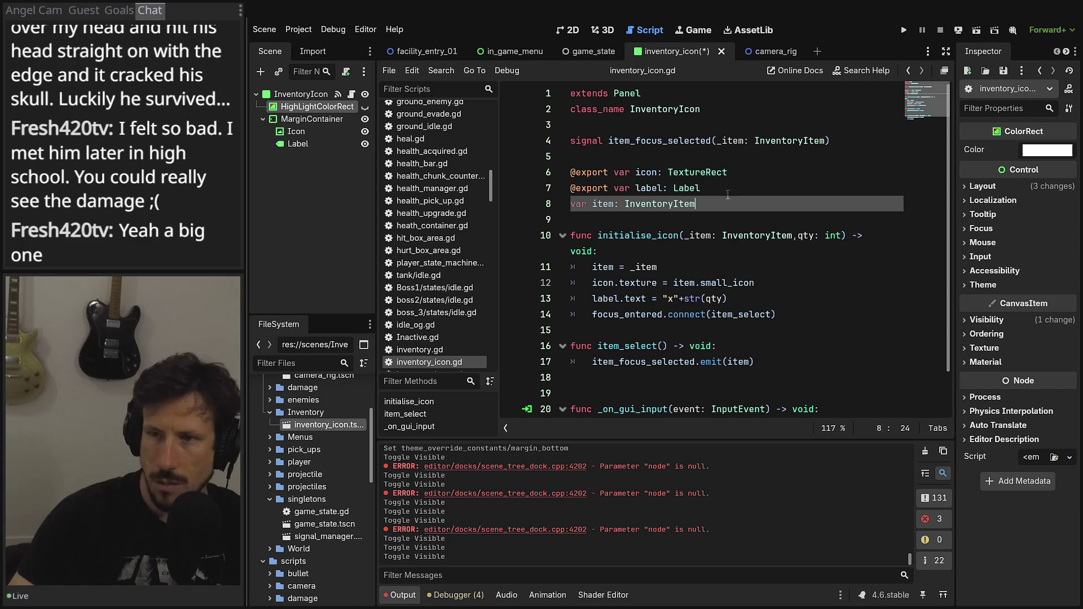
pyautogui.click(730, 192)
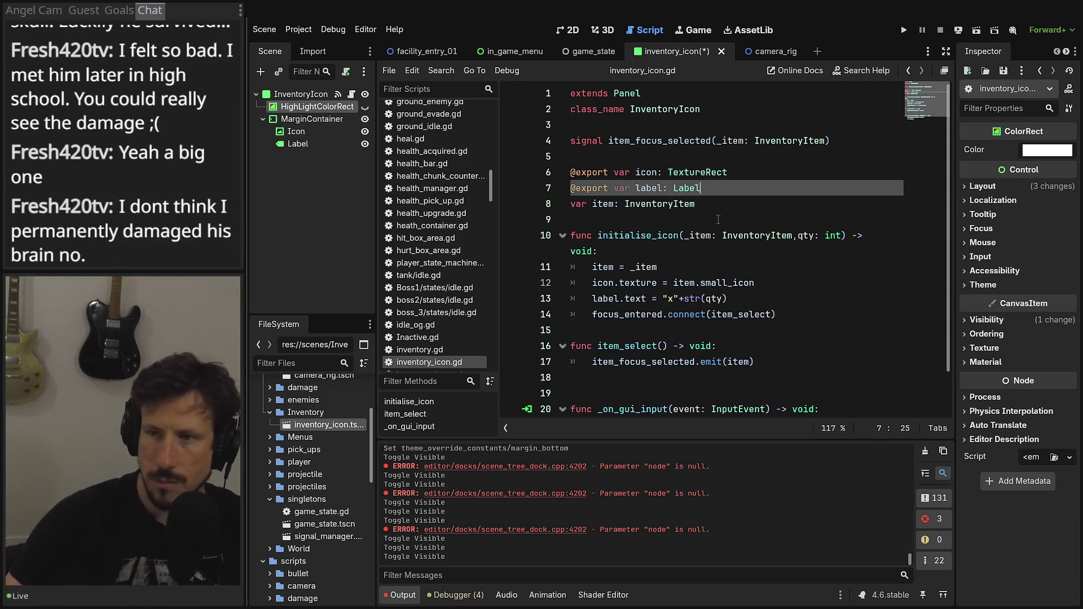
pyautogui.press('Return')
pyautogui.write('@')
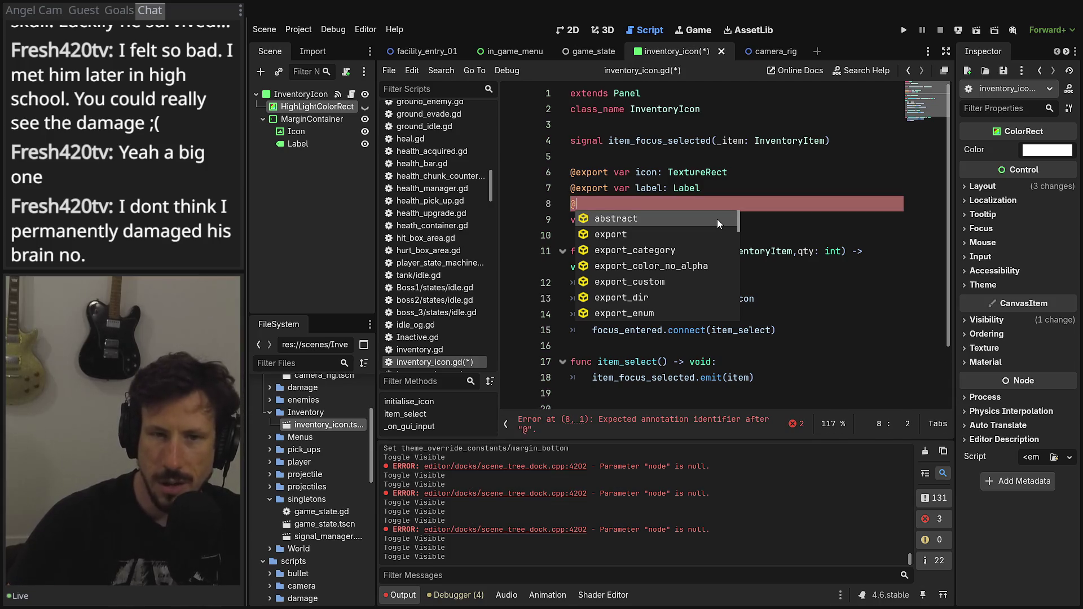
pyautogui.press('Down')
pyautogui.press('Return')
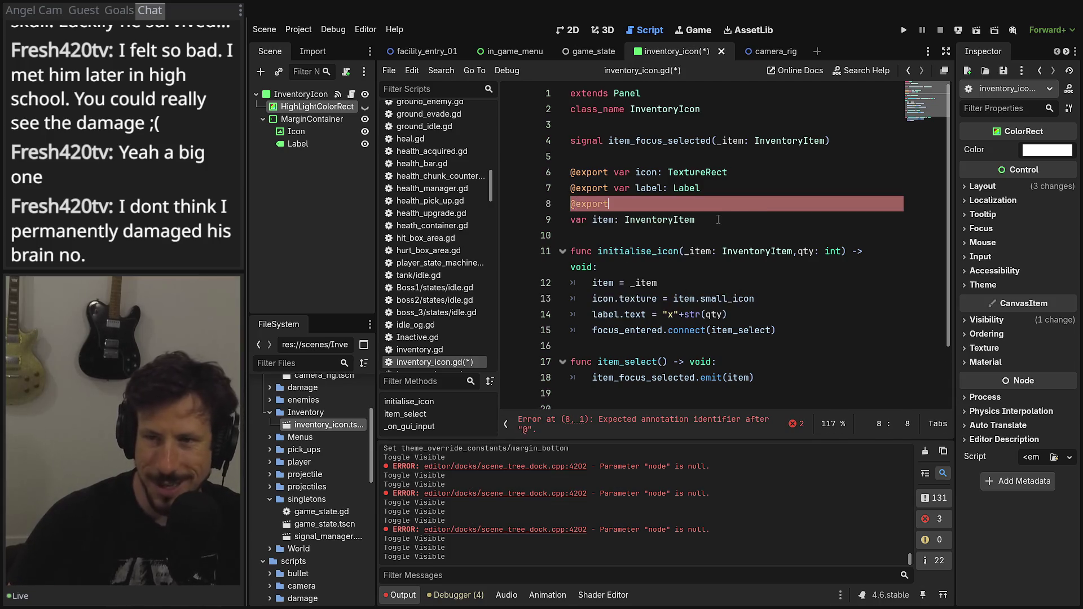
pyautogui.write('var')
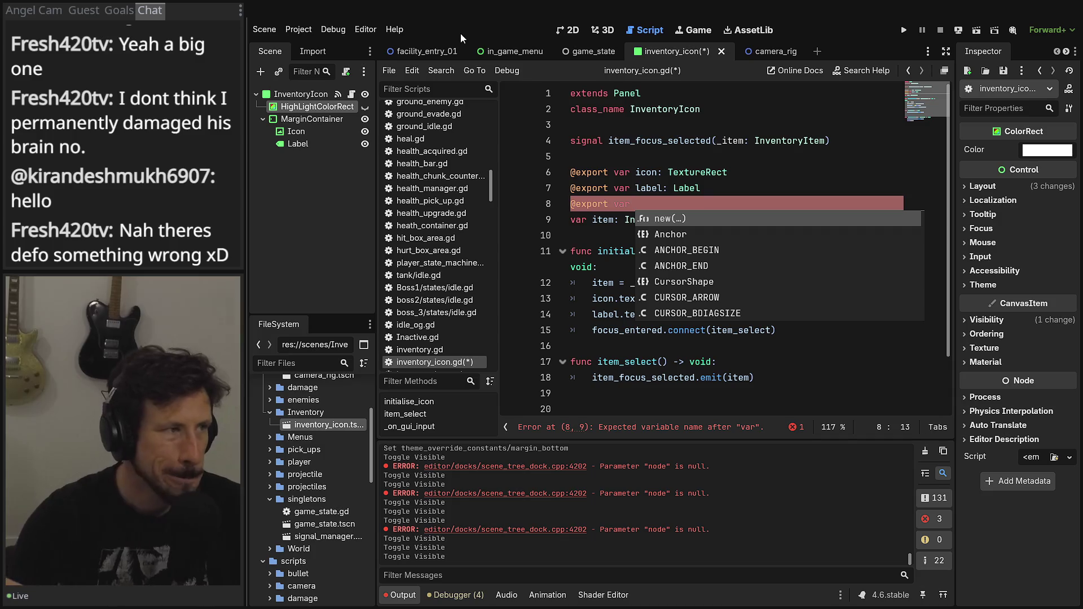
pyautogui.click(789, 274)
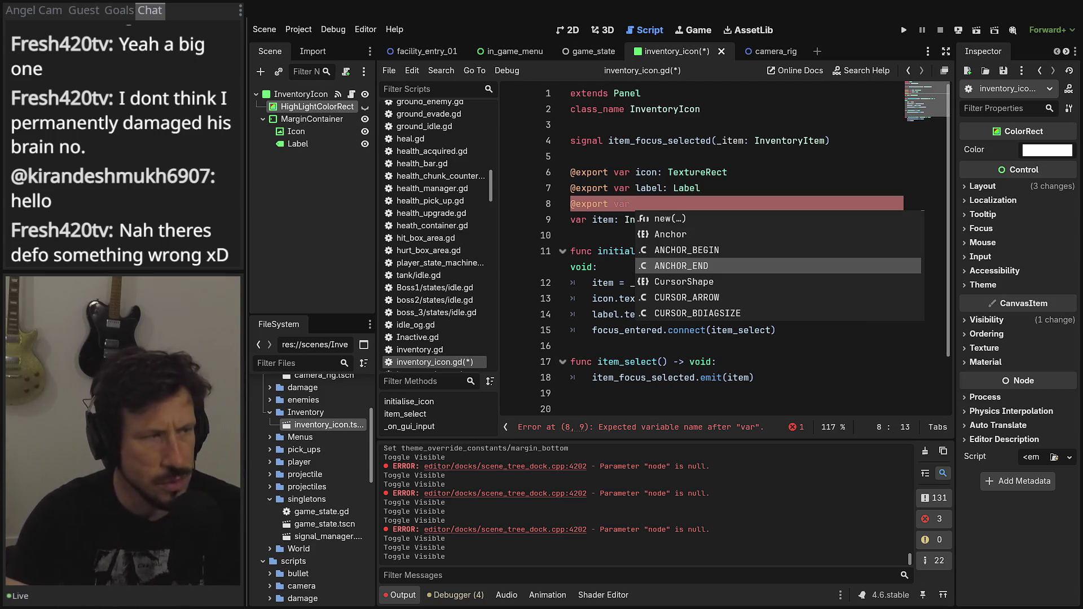
pyautogui.press('Escape')
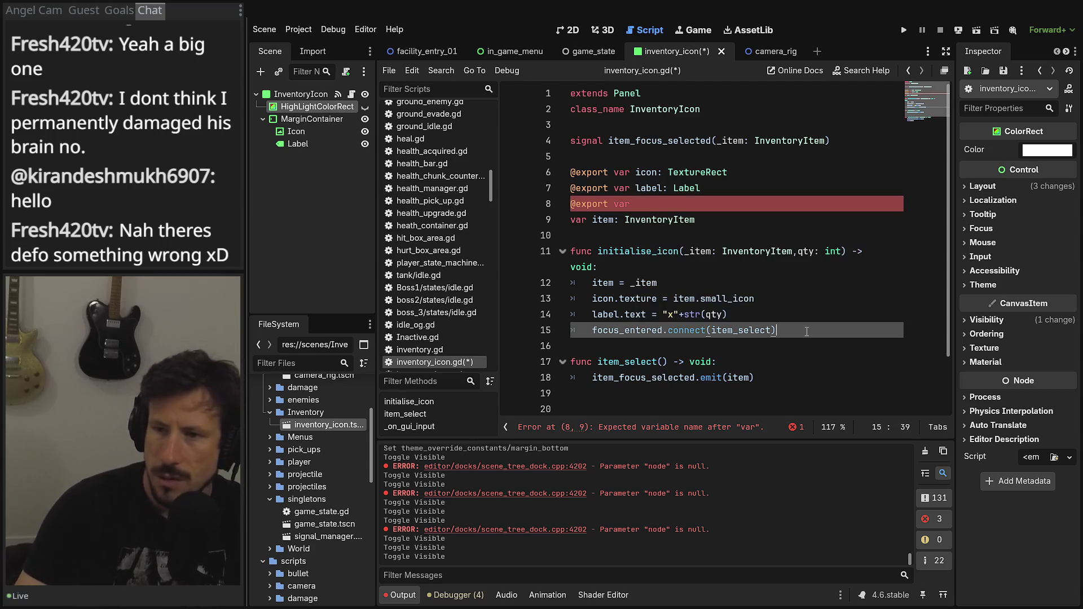
# - Name the exported variable highlight and give it the ColorRect type
pyautogui.write('highlight')
pyautogui.press('BackSpace')
pyautogui.press('BackSpace')
pyautogui.press('BackSpace')
pyautogui.write('light:col')
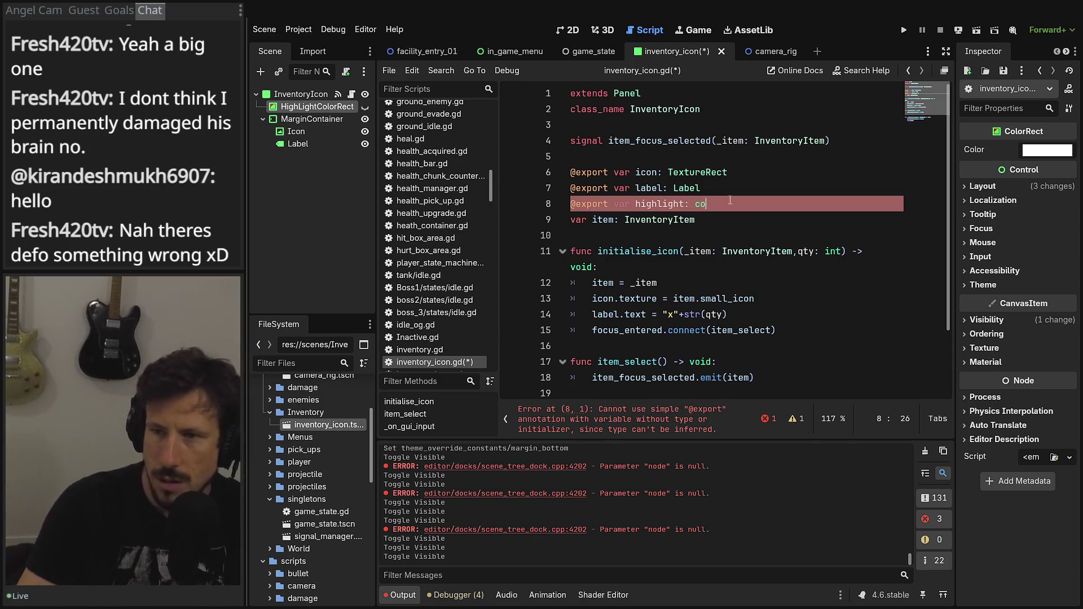
pyautogui.press('BackSpace')
pyautogui.press('BackSpace')
pyautogui.press('BackSpace')
pyautogui.write('Colou')
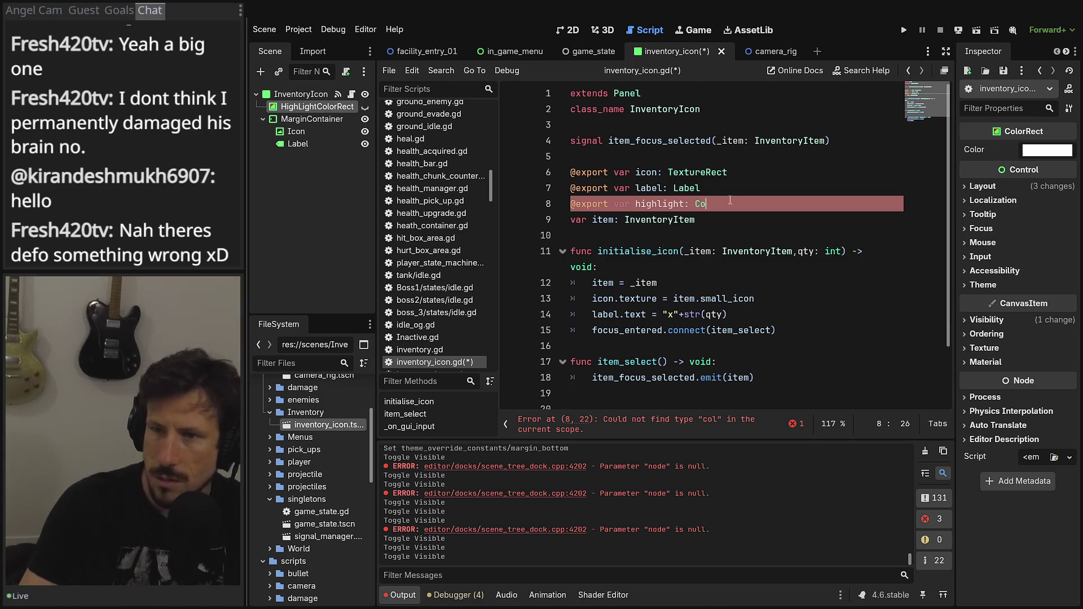
pyautogui.press('BackSpace')
pyautogui.write('r')
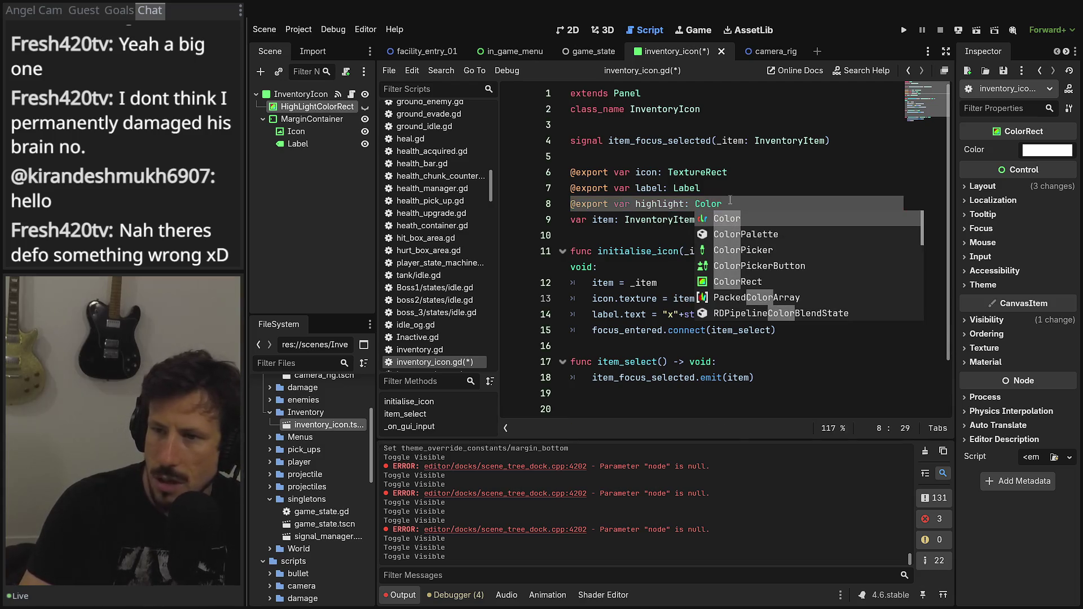
pyautogui.press('Down')
pyautogui.press('Down')
pyautogui.press('Down')
pyautogui.press('Return')
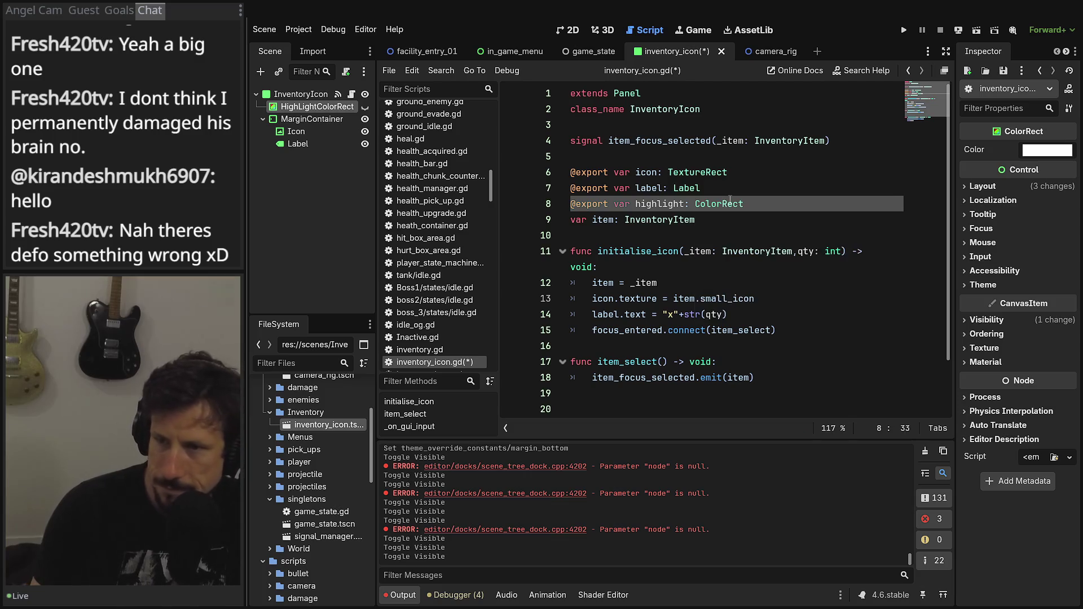
# - Insert a blank line at the start of initialise_icon, above item = _item
pyautogui.click(676, 284)
pyautogui.press('Up')
pyautogui.press('Return')
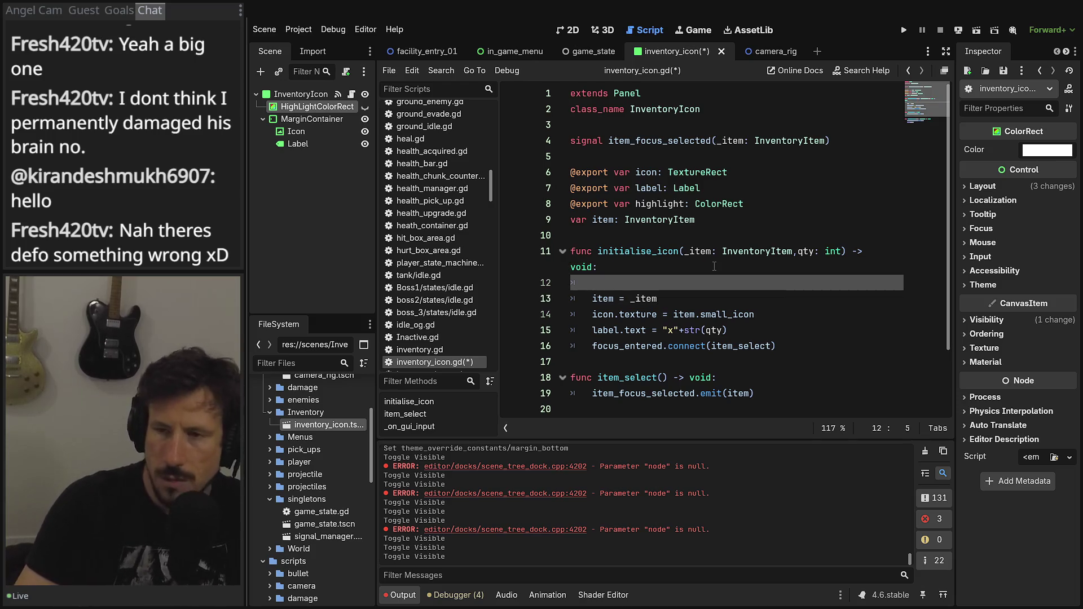
# - Add highlight.hide() at the start of initialise_icon
pyautogui.write('highlight')
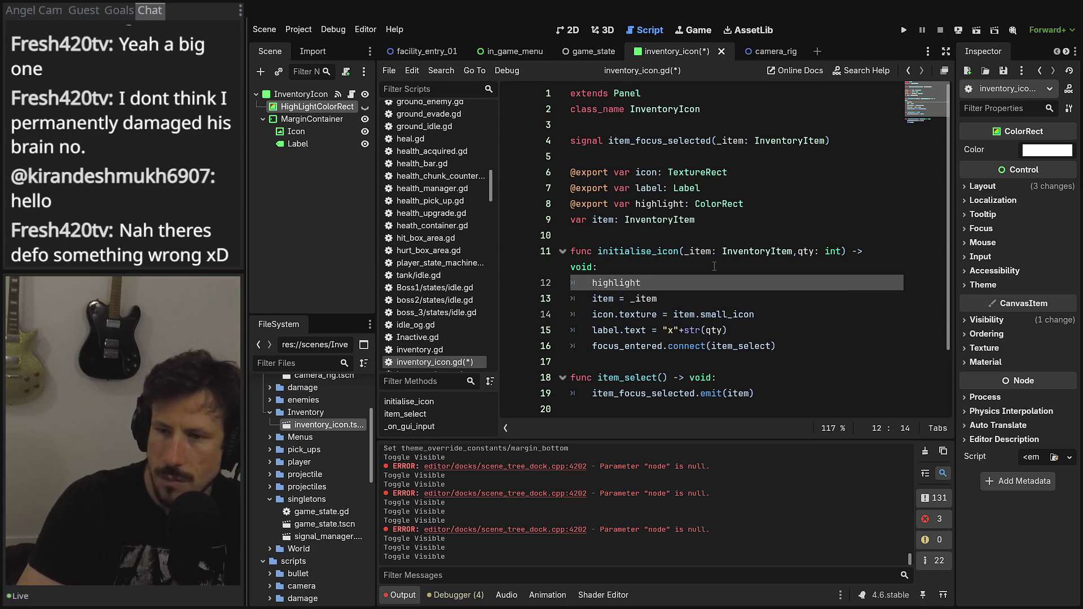
pyautogui.write('.')
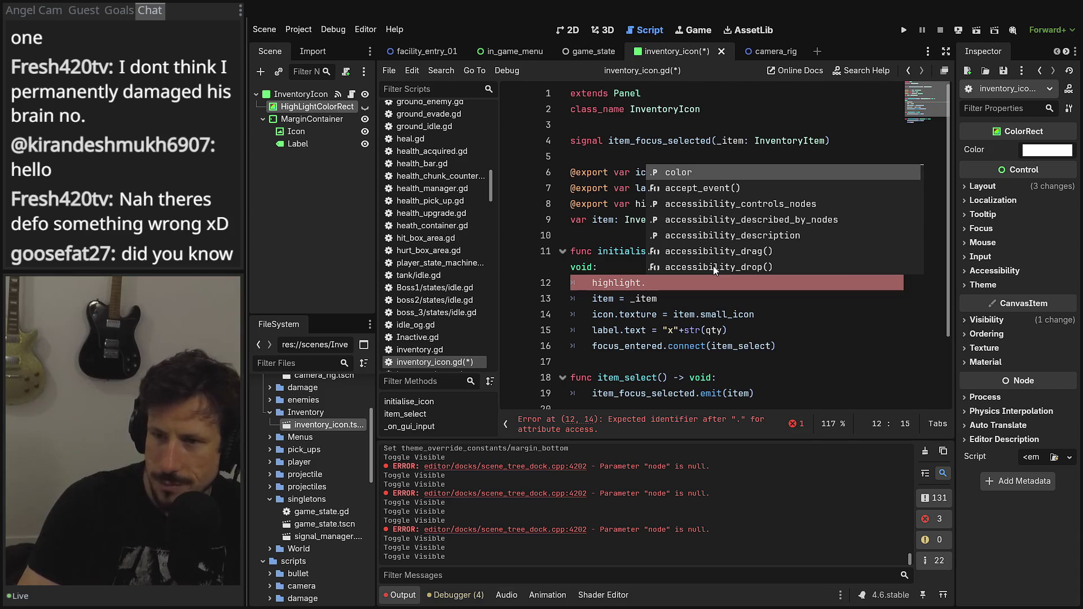
pyautogui.write('hidden')
pyautogui.press('BackSpace')
pyautogui.press('BackSpace')
pyautogui.press('BackSpace')
pyautogui.write('e(')
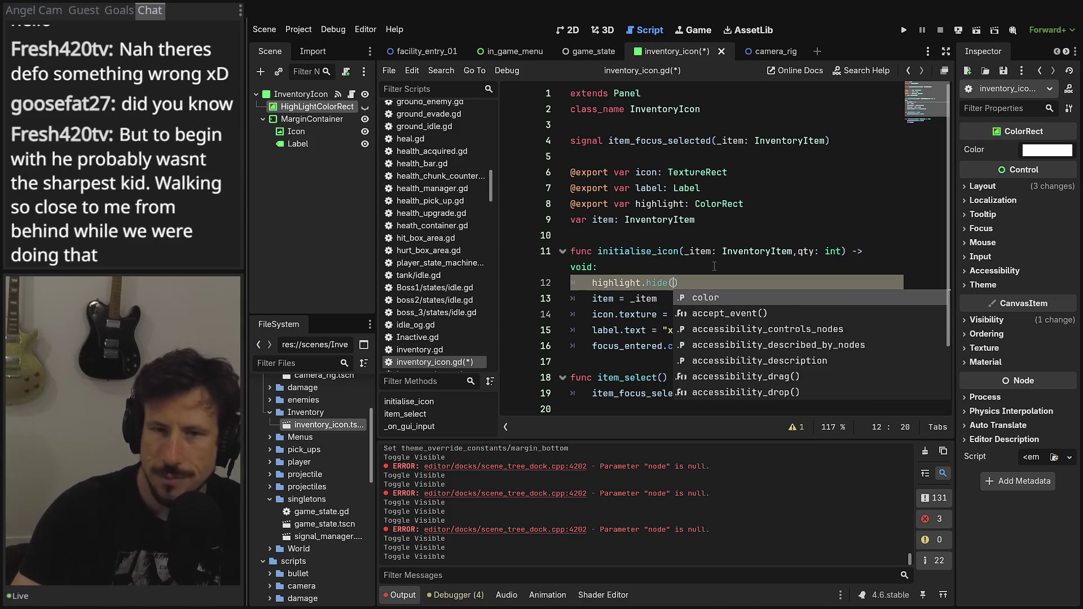
pyautogui.press('Escape')
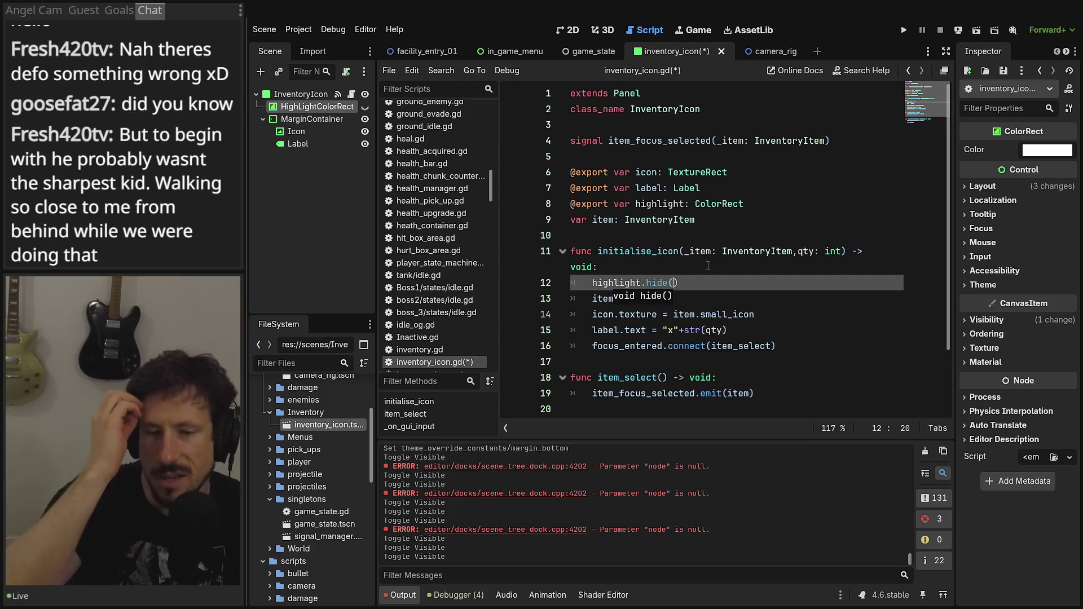
pyautogui.moveTo(679, 282)
pyautogui.mouseDown()
pyautogui.moveTo(578, 283)
pyautogui.moveTo(598, 286)
pyautogui.mouseUp()
# - Add highlight.show() as the first line of item_select
pyautogui.scroll(-2, 613, 298)
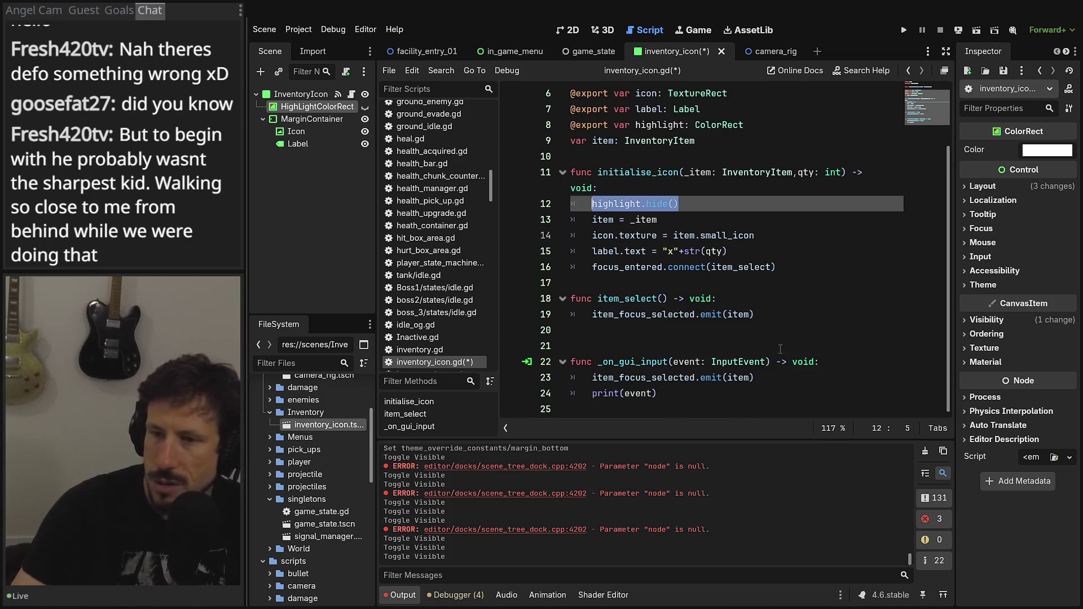
pyautogui.click(786, 302)
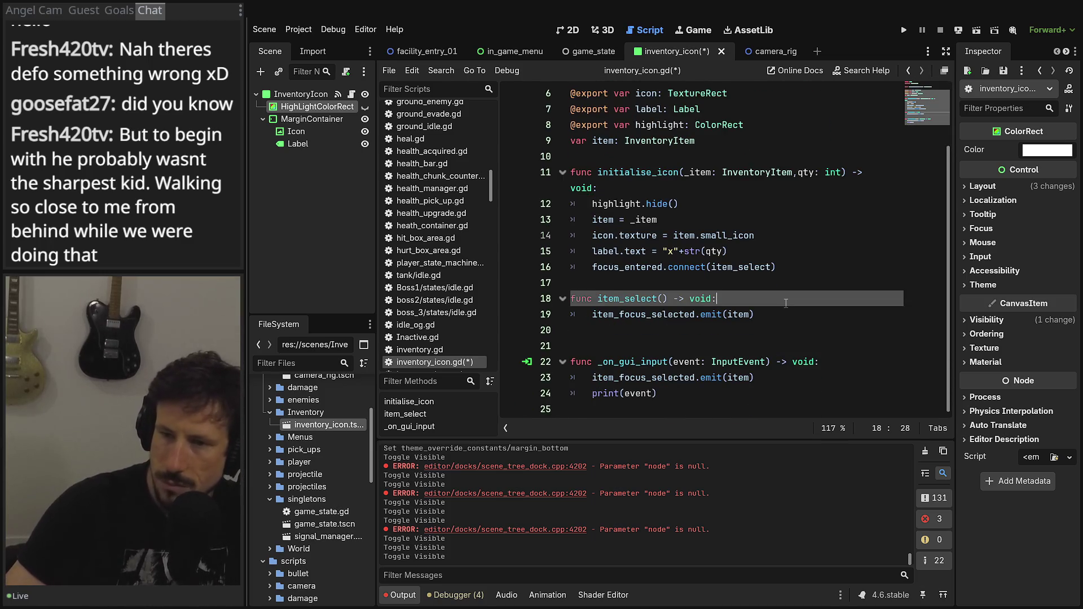
pyautogui.press('Return')
pyautogui.hotkey('ctrl', 'v')
pyautogui.press('BackSpace')
pyautogui.press('BackSpace')
pyautogui.press('BackSpace')
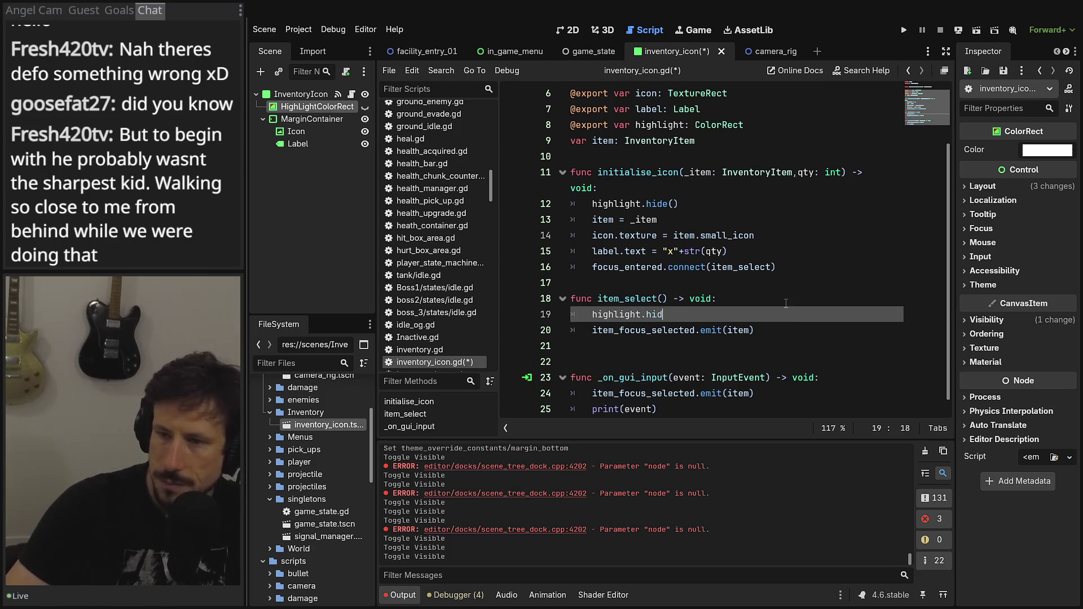
pyautogui.write('sho')
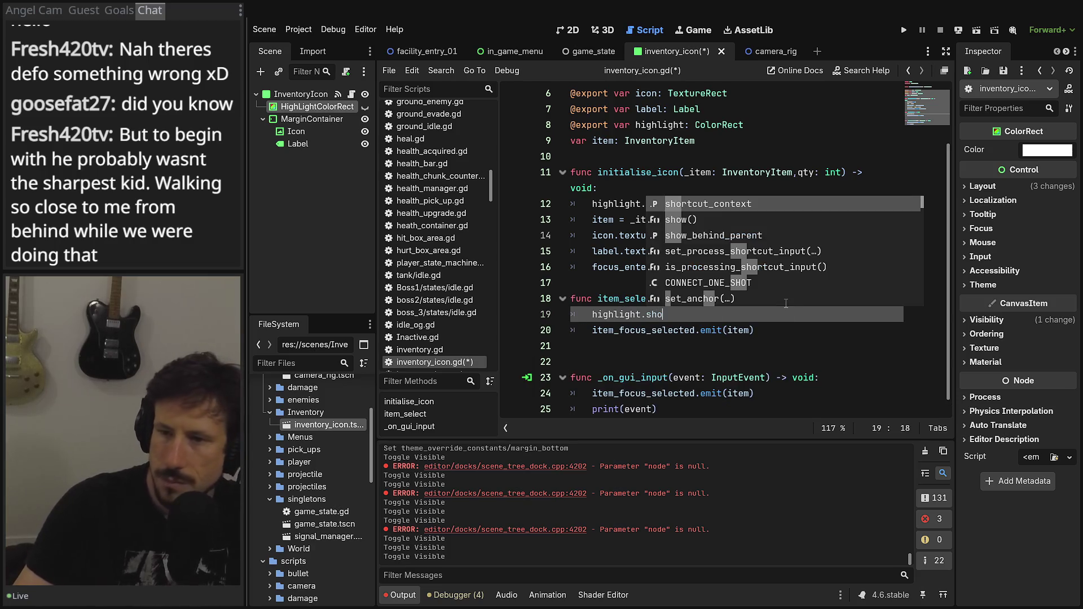
pyautogui.press('Down')
pyautogui.press('Return')
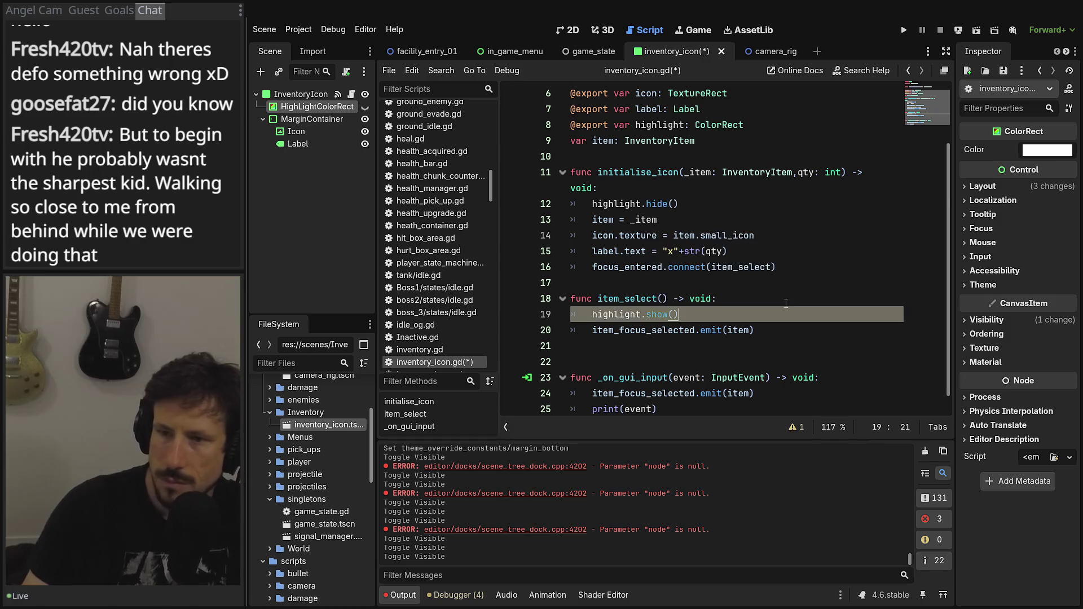
# - Add highlight.show() after the emit call in _on_gui_input and save the script
pyautogui.scroll(-1, 788, 348)
pyautogui.click(785, 373)
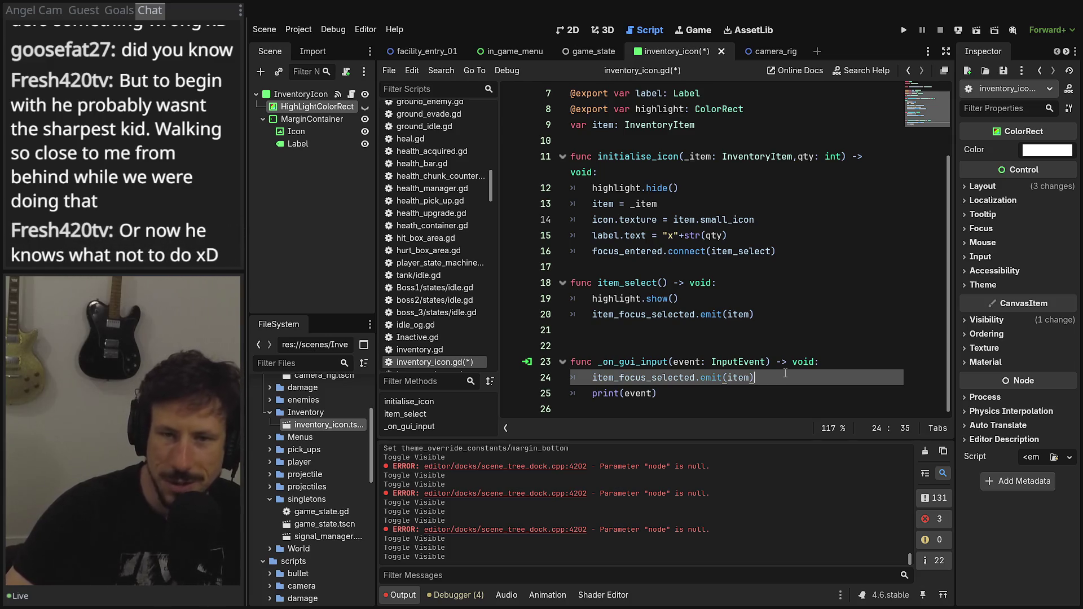
pyautogui.press('Return')
pyautogui.write('highlight.hide()')
pyautogui.press('BackSpace')
pyautogui.press('BackSpace')
pyautogui.press('BackSpace')
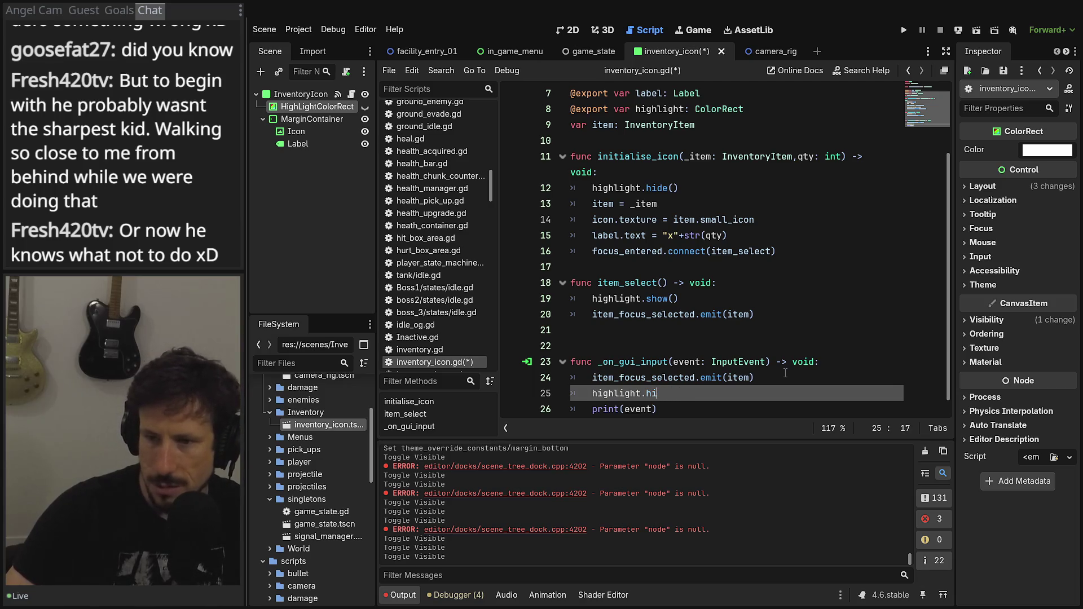
pyautogui.hotkey('ctrl', 'z')
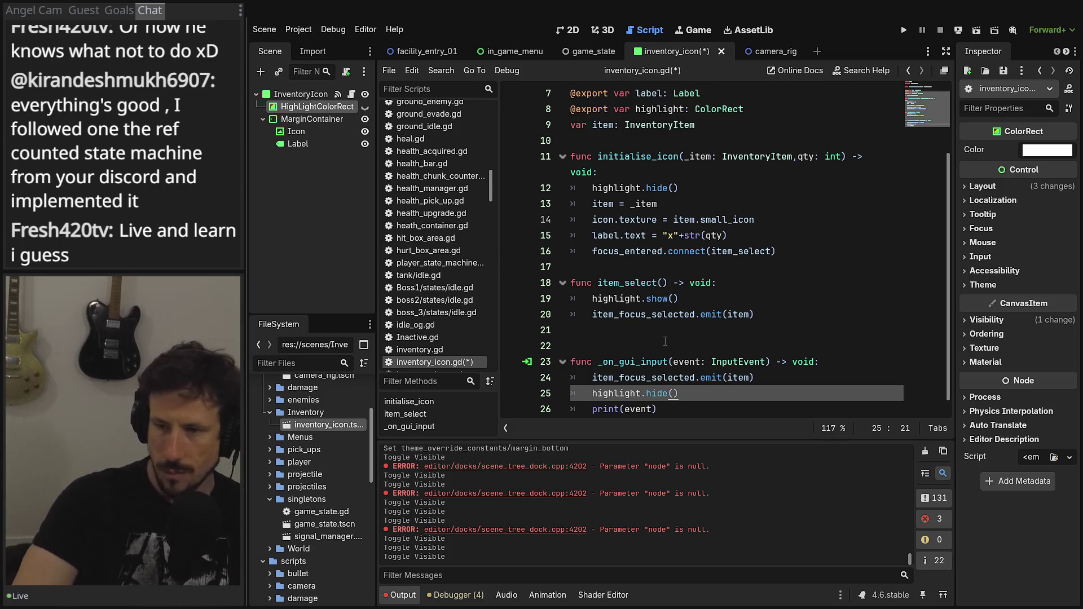
pyautogui.press('BackSpace')
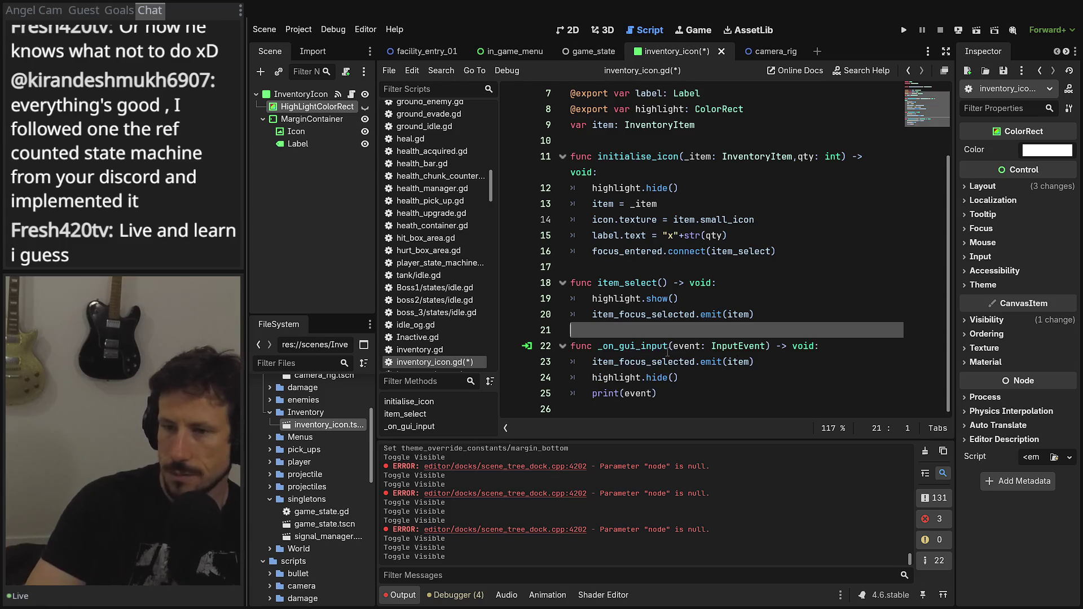
pyautogui.click(711, 376)
pyautogui.hotkey('ctrl', 'shift', 'Left')
pyautogui.hotkey('ctrl', 'shift', 'Left')
pyautogui.hotkey('ctrl', 'shift', 'Left')
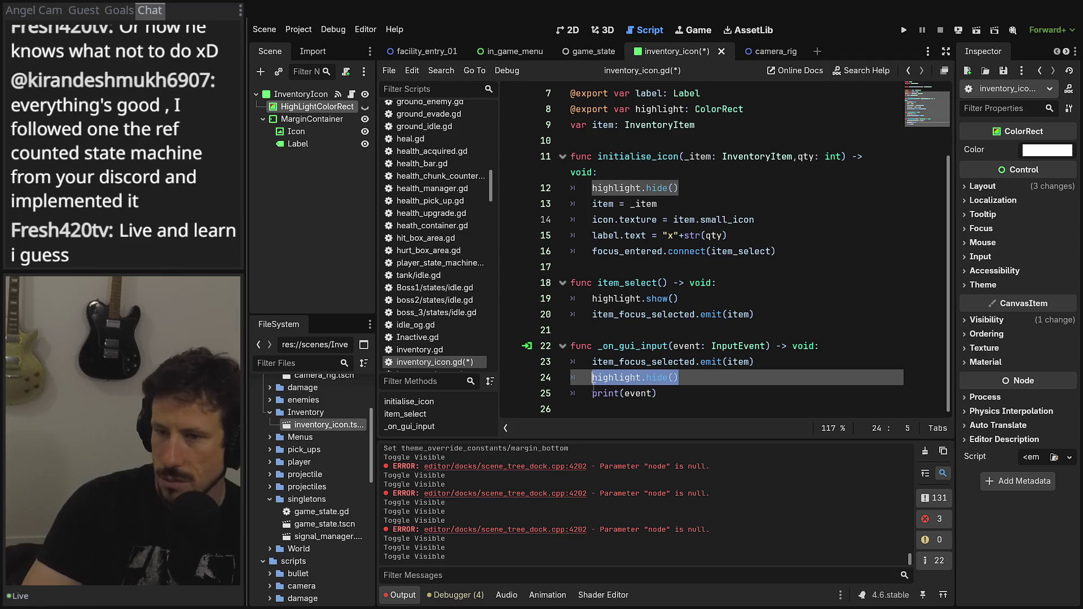
pyautogui.moveTo(678, 298); pyautogui.dragTo(651, 299)
pyautogui.moveTo(678, 378); pyautogui.dragTo(652, 378)
pyautogui.hotkey('ctrl', 'v')
pyautogui.hotkey('ctrl', 's')
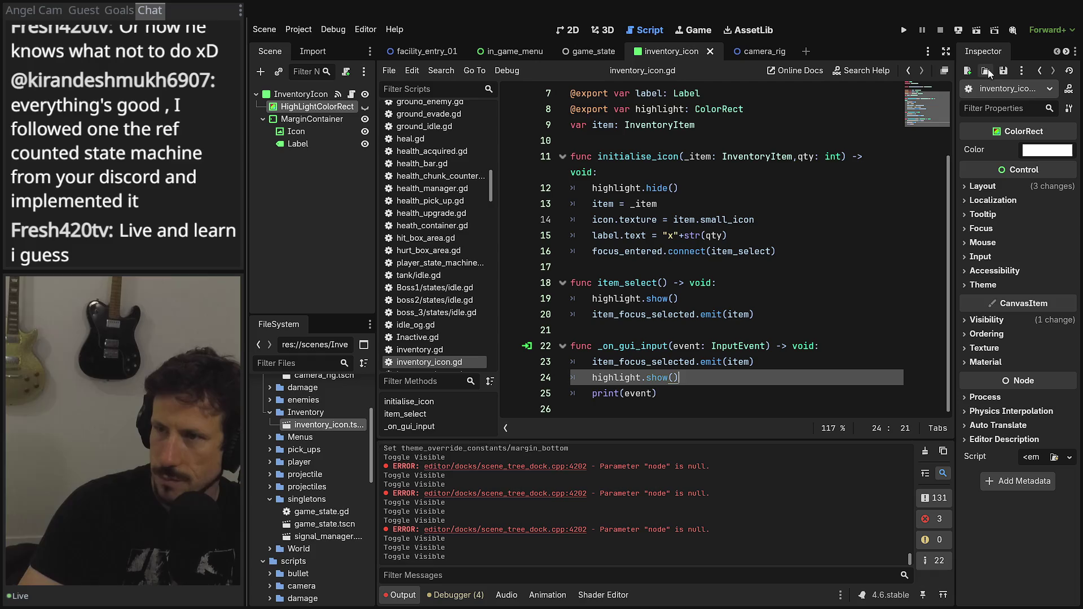
pyautogui.press('Up')
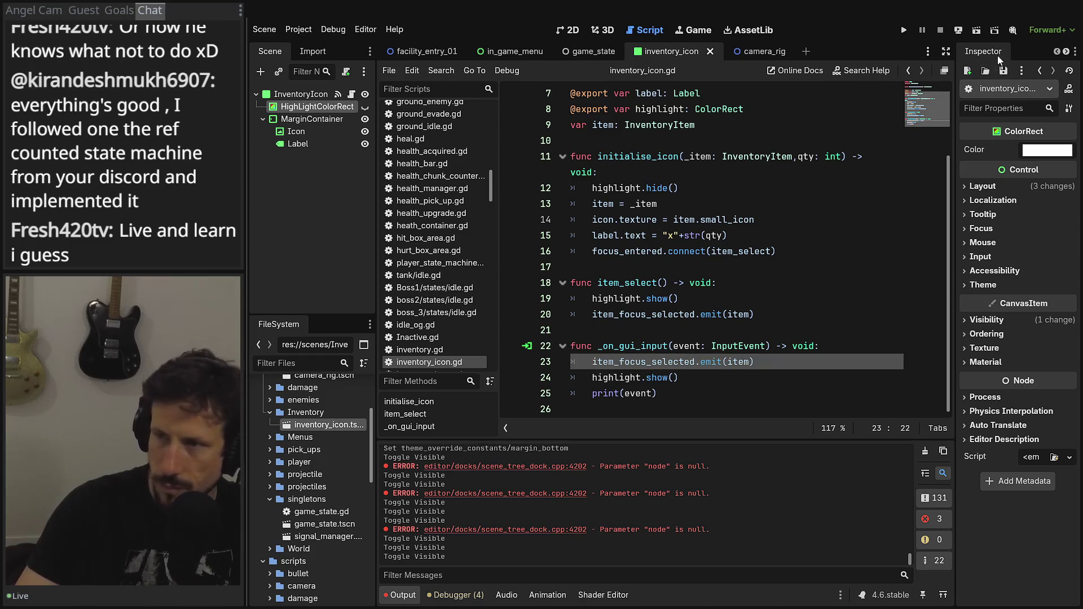
# - Show the Signals dock and select the InventoryIcon root node
pyautogui.click(1066, 52)
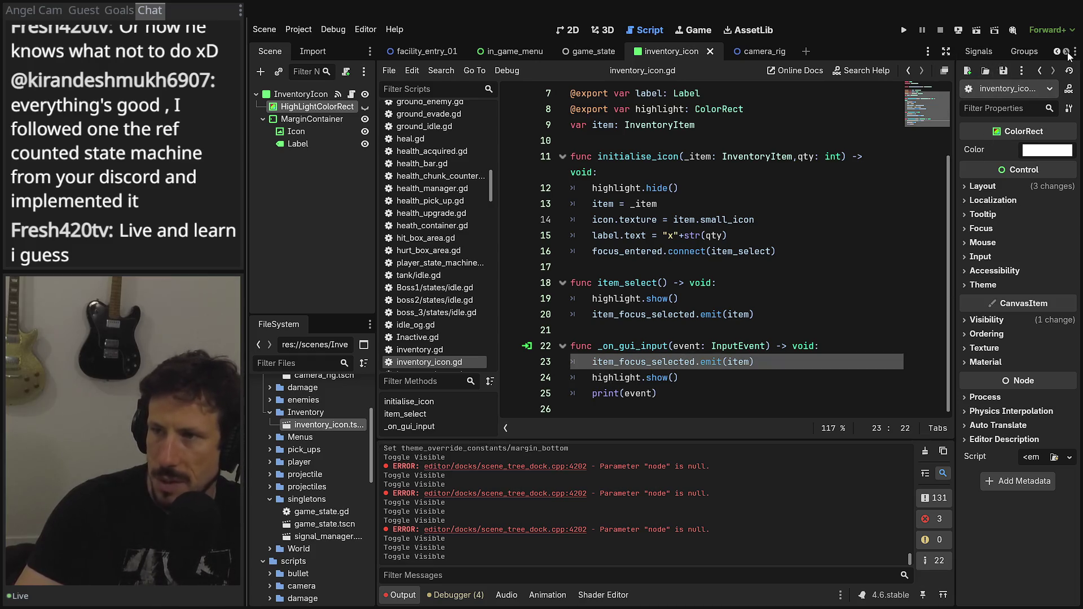
pyautogui.click(1000, 52)
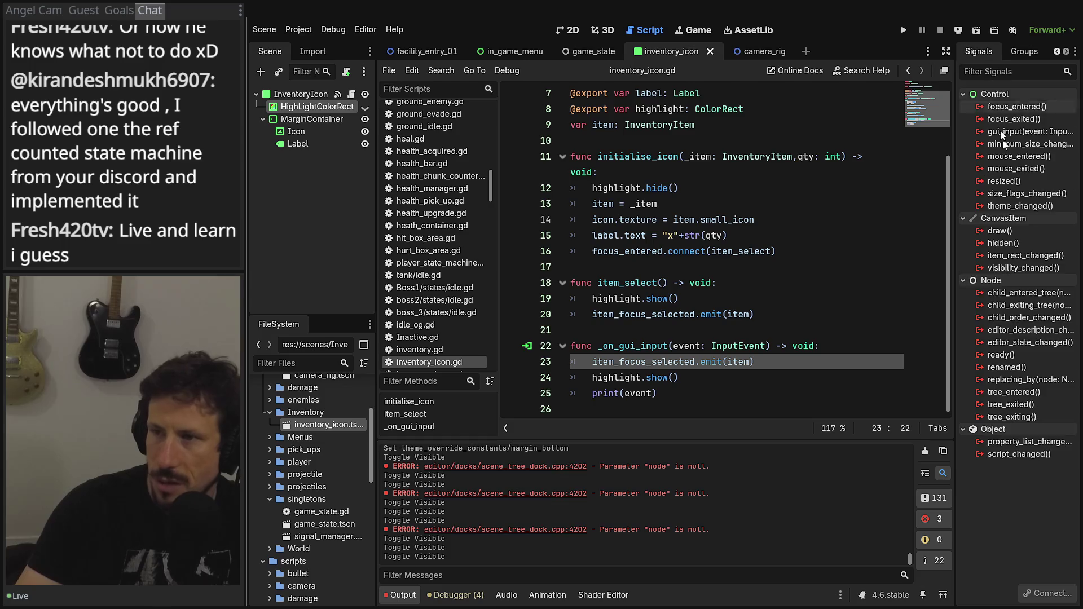
pyautogui.doubleClick(1023, 107)
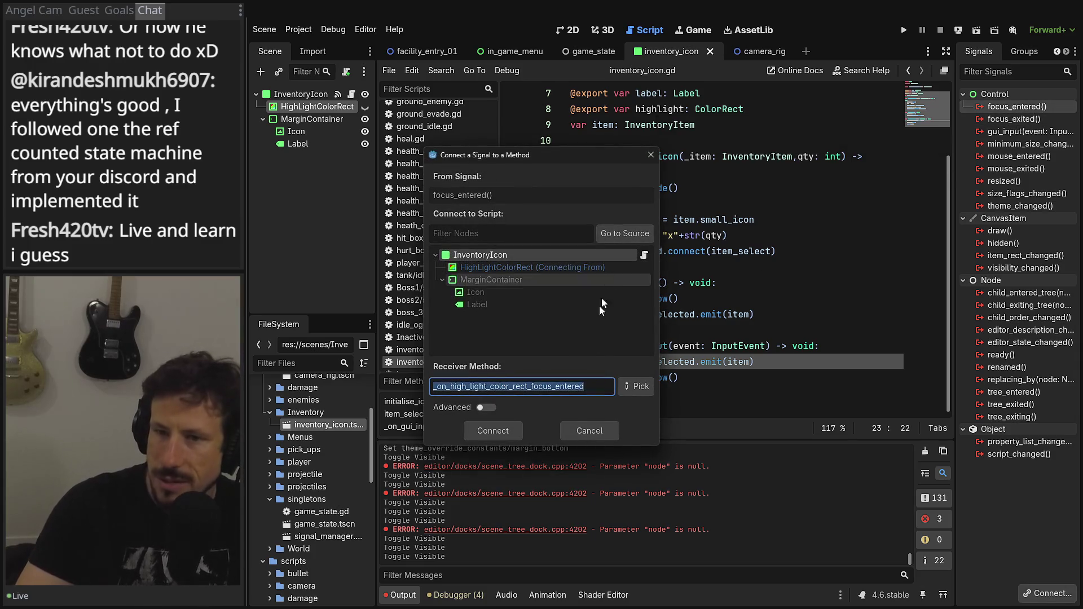
pyautogui.click(587, 429)
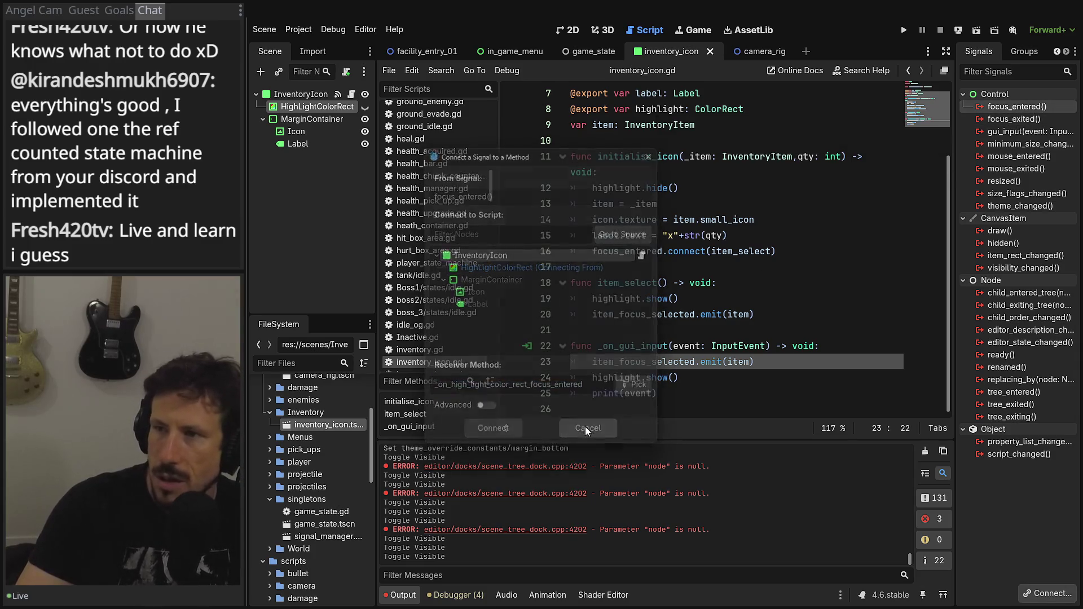
pyautogui.click(279, 94)
# - Connect focus_entered and focus_exited to new _on_focus_entered and _on_focus_exited functions
pyautogui.doubleClick(1036, 133)
pyautogui.click(504, 430)
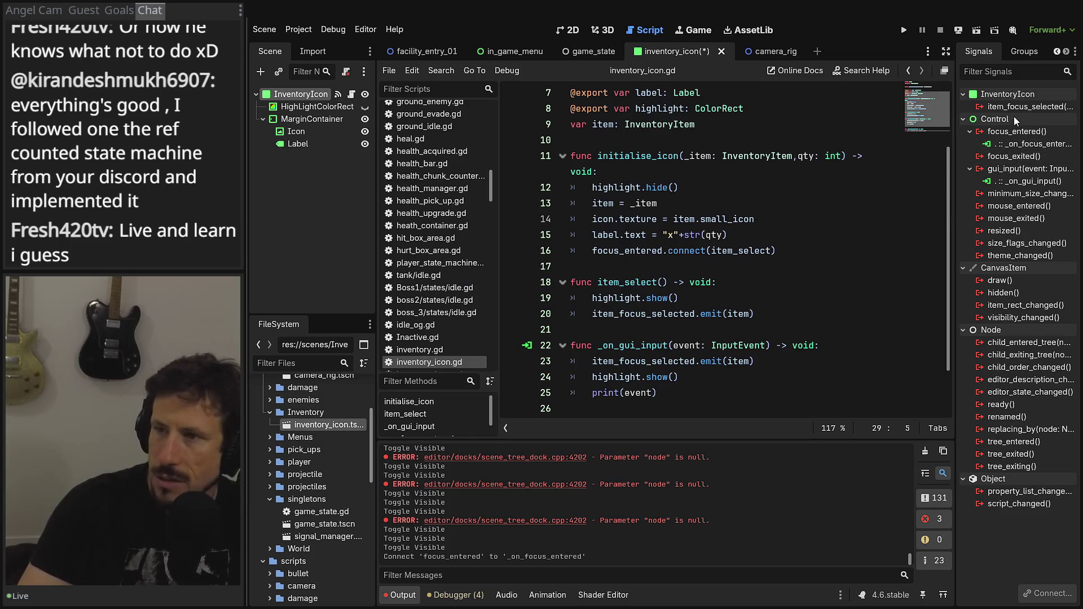
pyautogui.doubleClick(1014, 156)
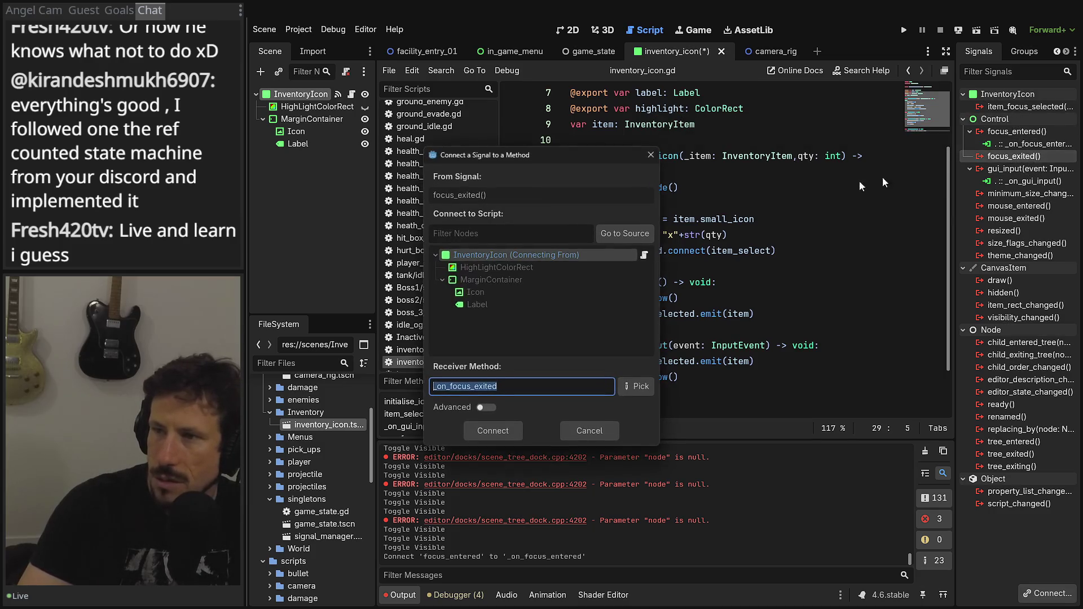
pyautogui.click(483, 431)
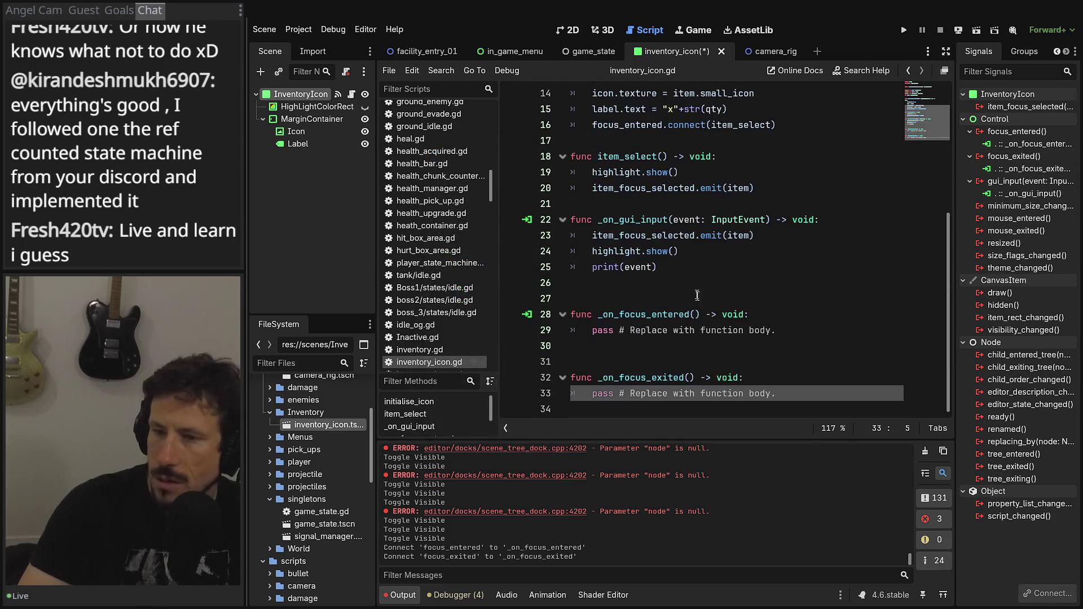
pyautogui.press('Up')
pyautogui.press('Up')
pyautogui.press('BackSpace')
# - Delete the manual focus_entered.connect line from the icon's initialisation code
pyautogui.click(687, 278)
pyautogui.scroll(5, 686, 279)
pyautogui.click(628, 327)
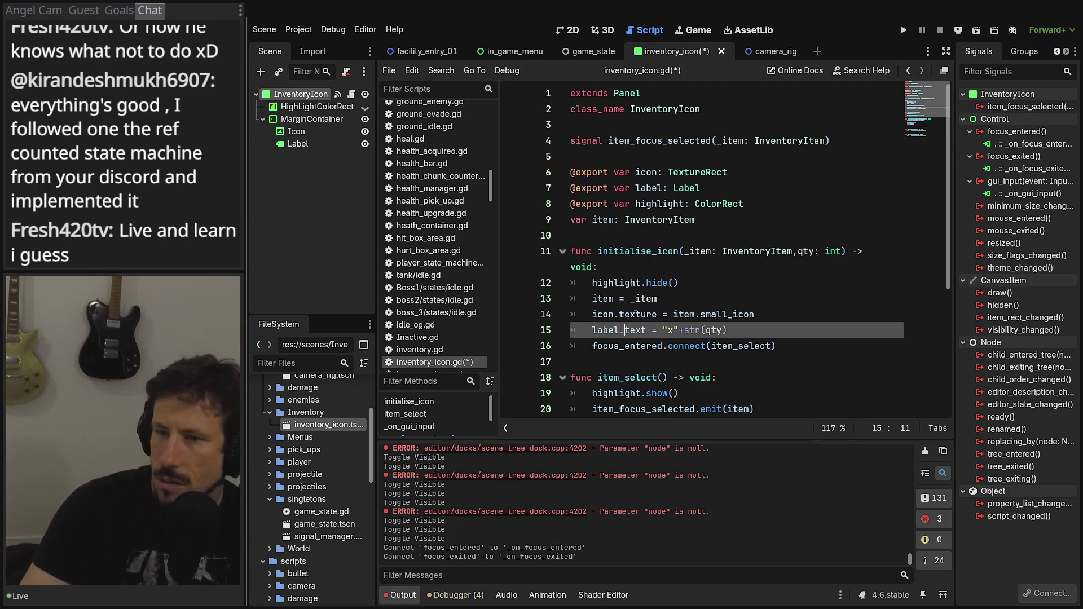
pyautogui.doubleClick(623, 346)
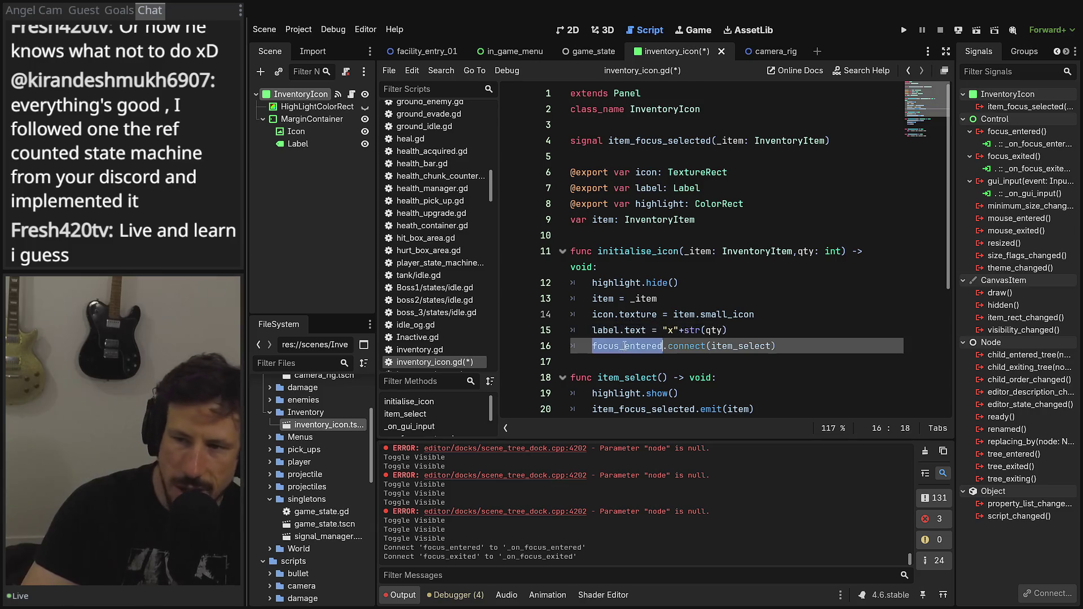
pyautogui.scroll(-3, 643, 338)
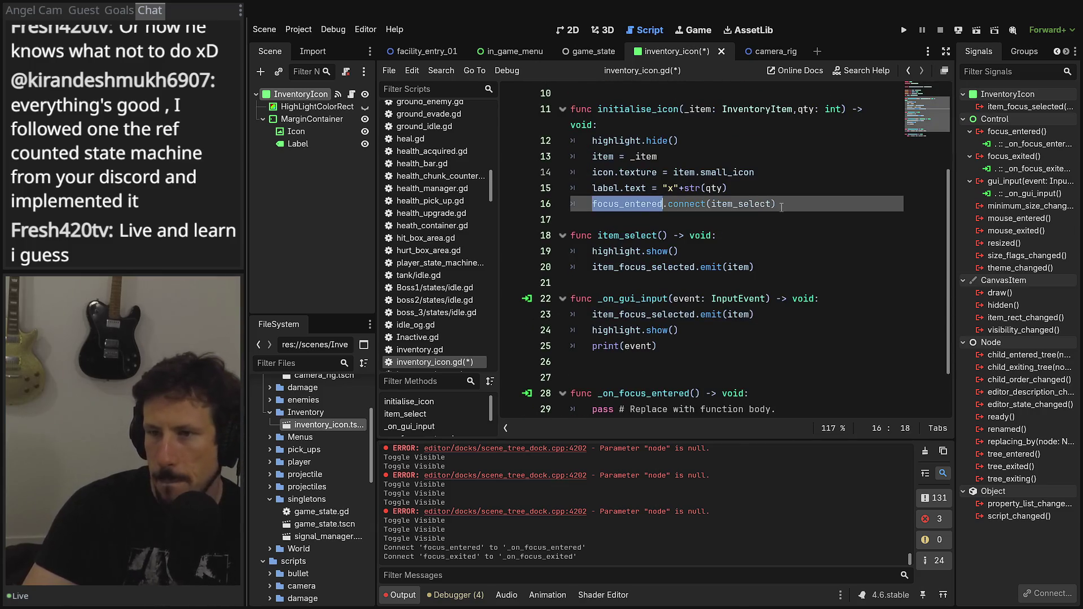
pyautogui.moveTo(810, 203); pyautogui.dragTo(527, 202)
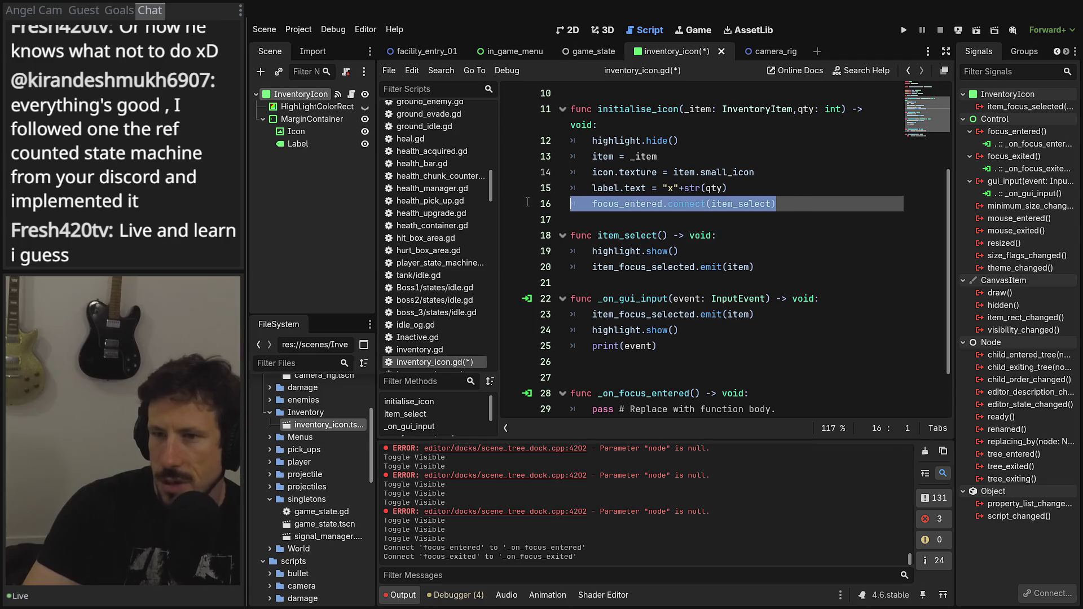
pyautogui.press('BackSpace')
pyautogui.press('BackSpace')
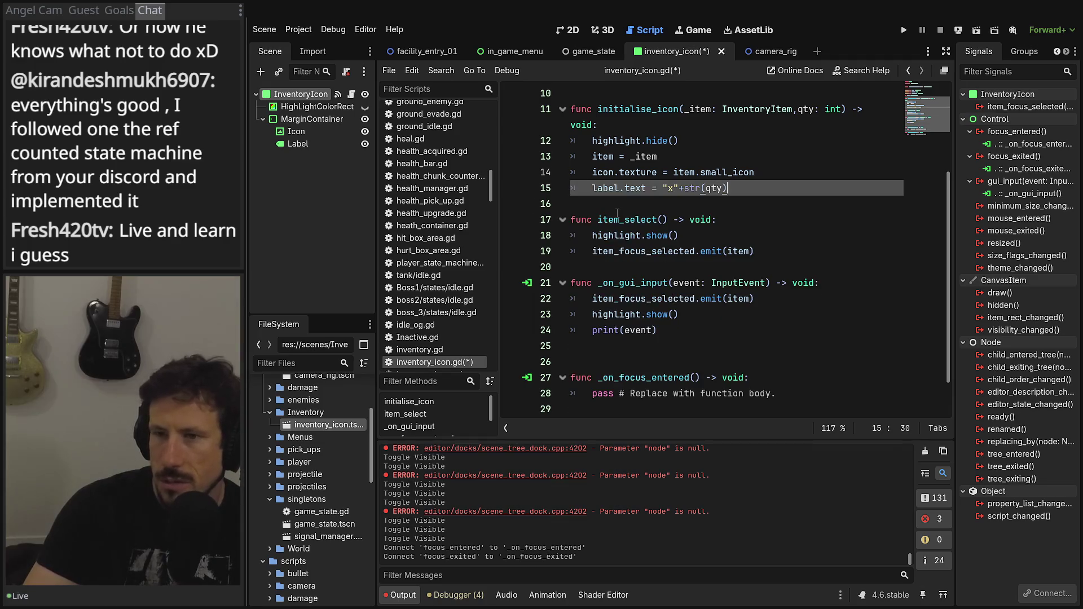
# - Replace the pass placeholder in _on_focus_entered with item_select()
pyautogui.doubleClick(620, 220)
pyautogui.hotkey('ctrl', 'c')
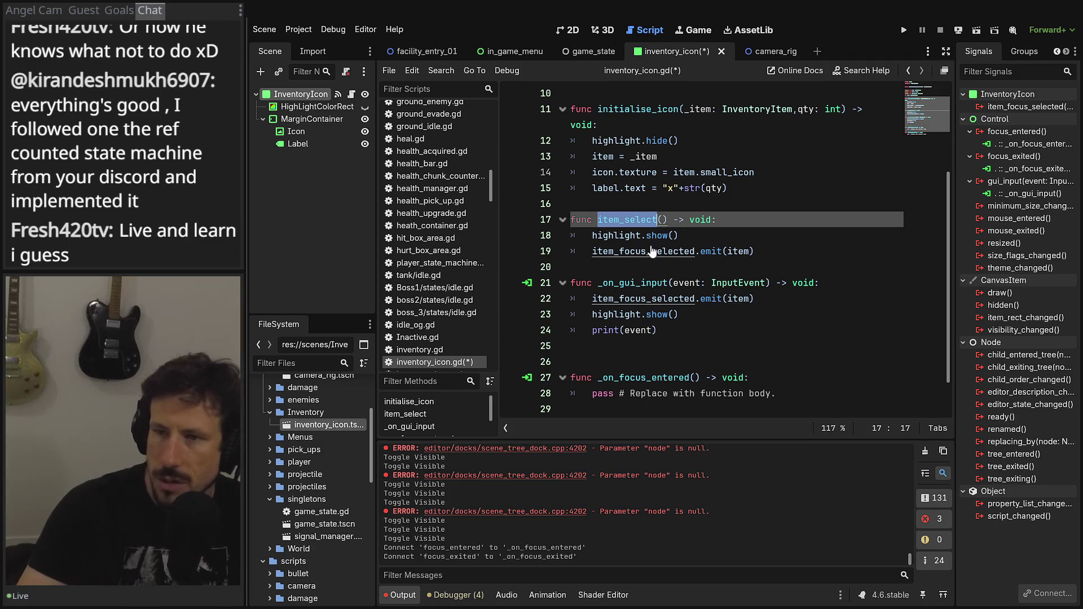
pyautogui.scroll(-2, 653, 254)
pyautogui.click(801, 346)
pyautogui.moveTo(802, 346); pyautogui.dragTo(592, 346)
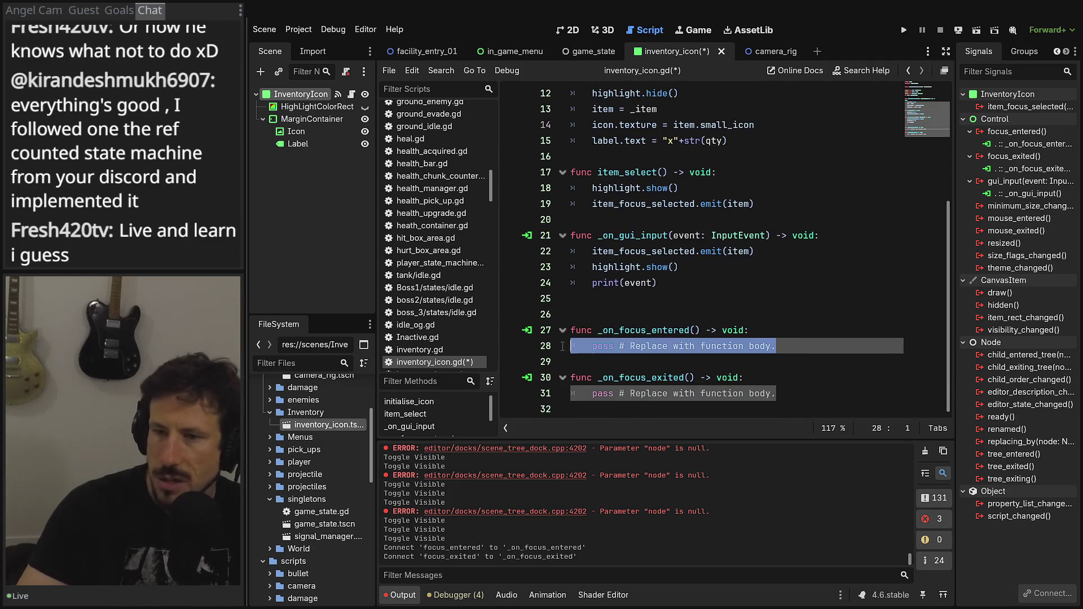
pyautogui.hotkey('ctrl', 'v')
pyautogui.write('(')
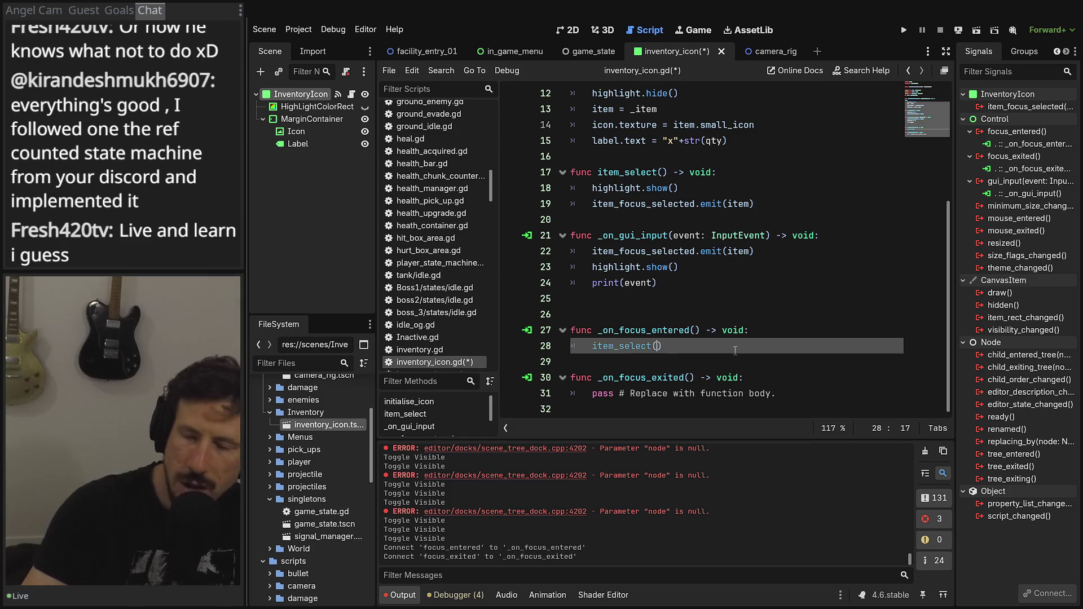
pyautogui.write(')')
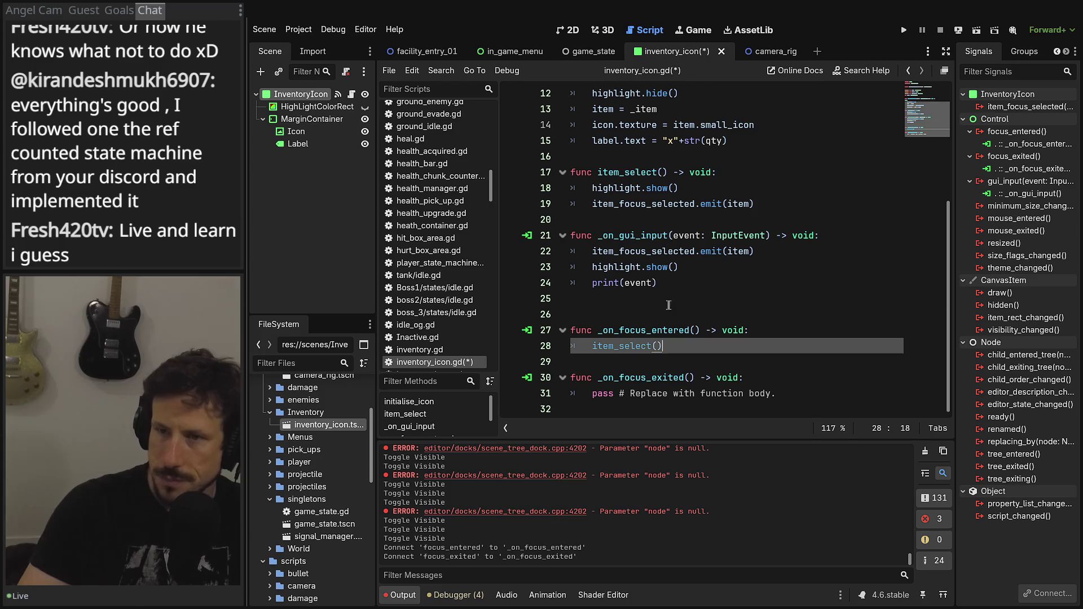
# - Add func item_unselect() -> void: containing highlight.hide() after item_select, and save
pyautogui.click(823, 203)
pyautogui.press('Return')
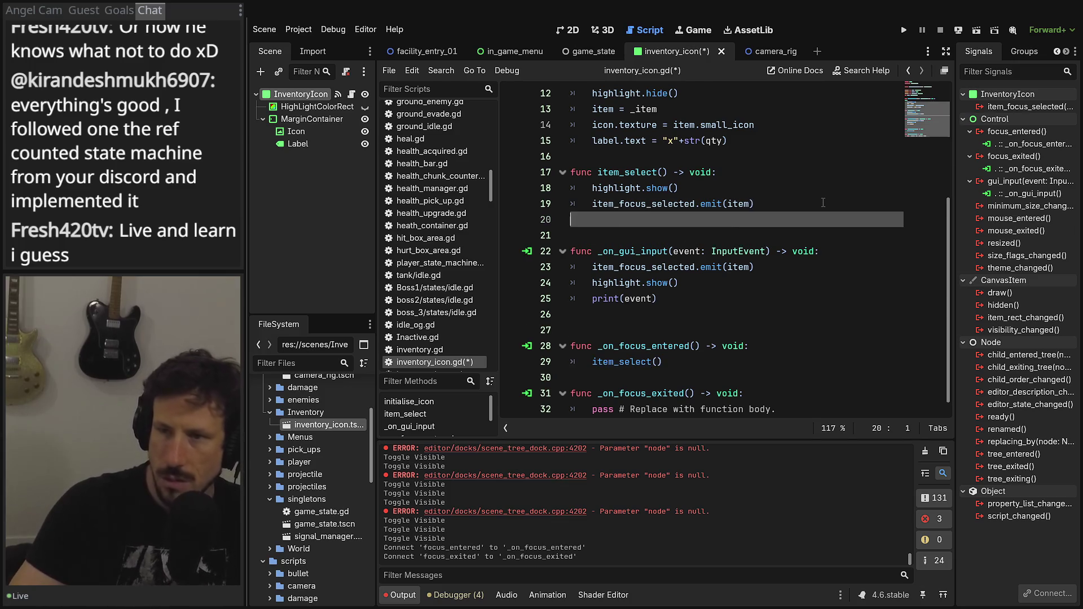
pyautogui.press('Return')
pyautogui.write('func ')
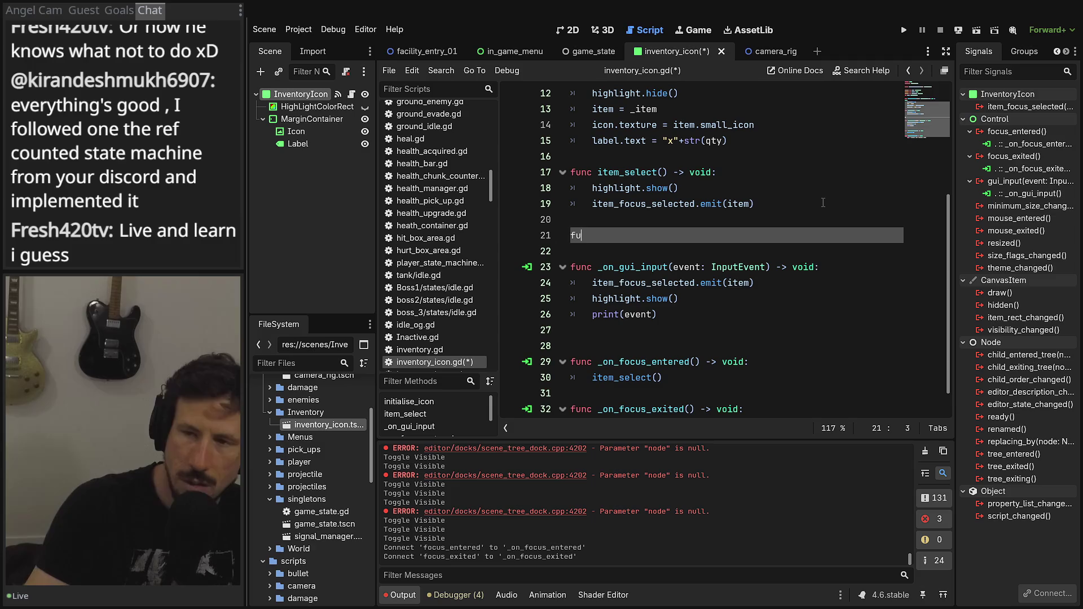
pyautogui.write('item_un')
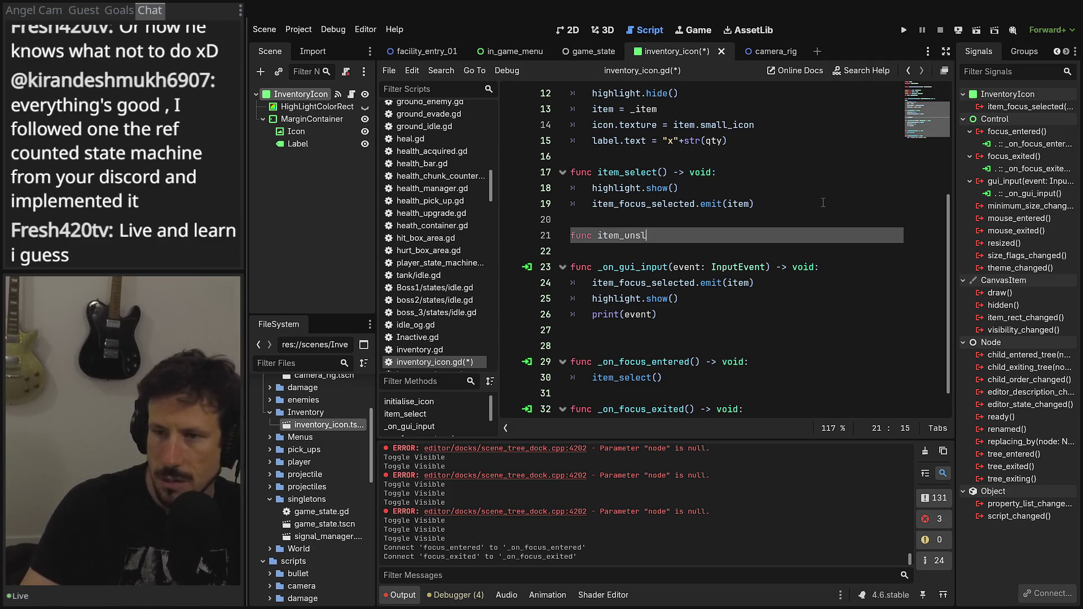
pyautogui.write('select()')
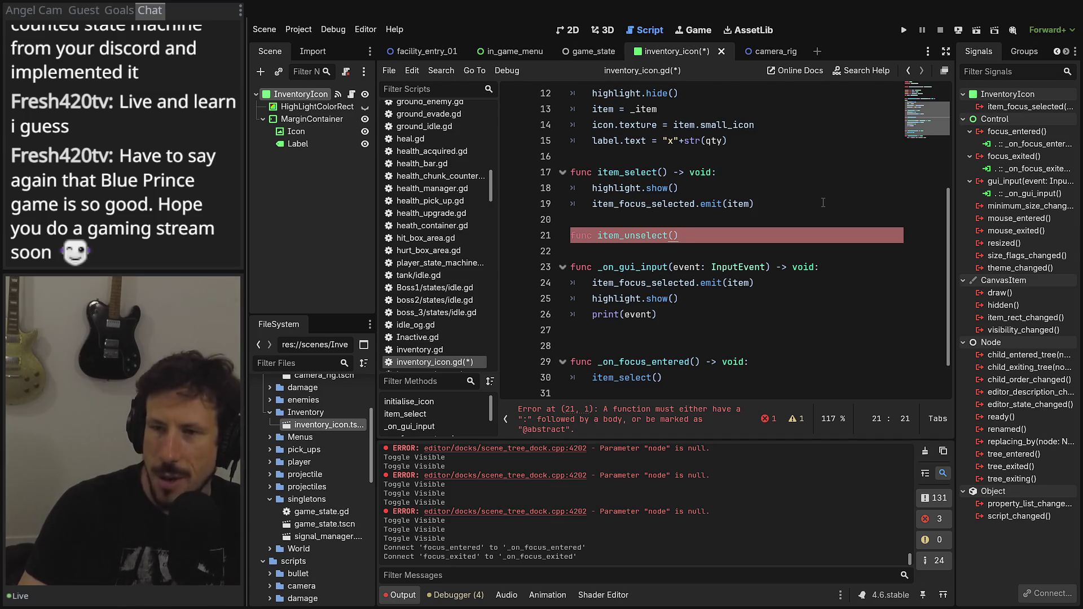
pyautogui.write('void:')
pyautogui.press('Return')
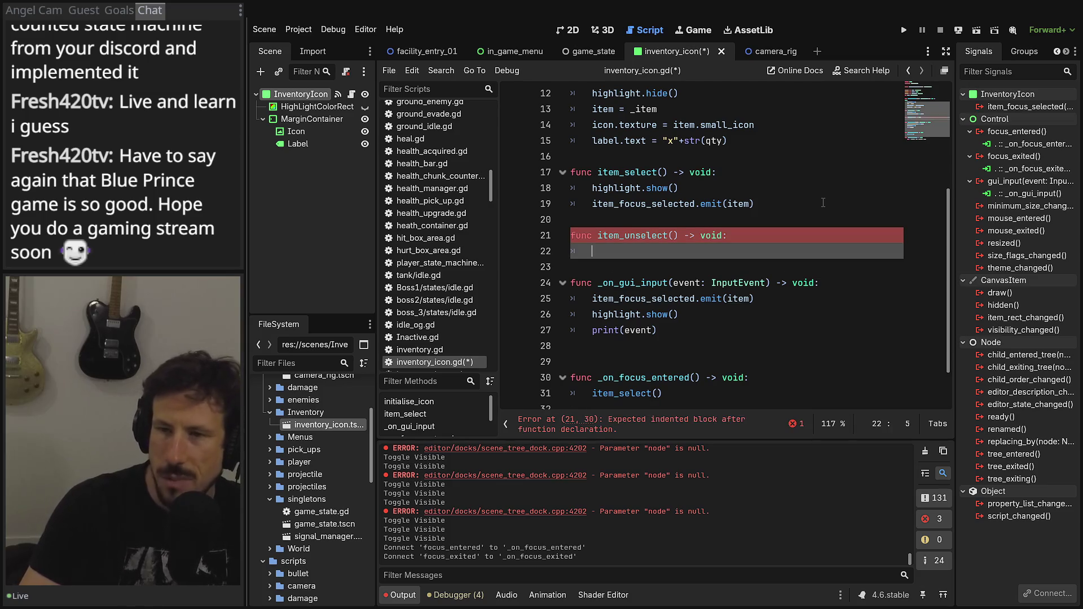
pyautogui.write('hig')
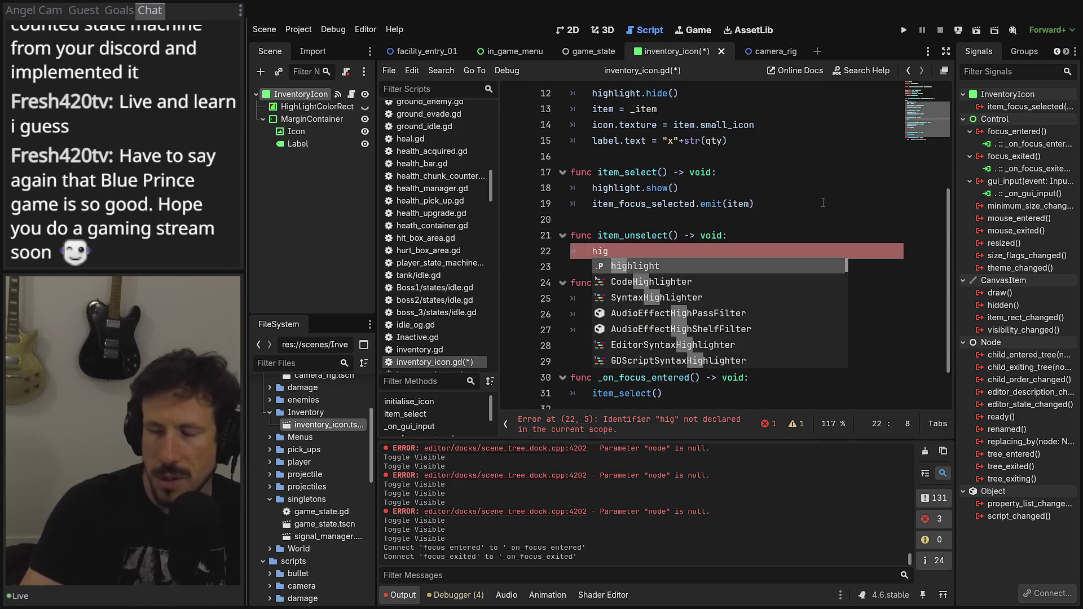
pyautogui.press('Return')
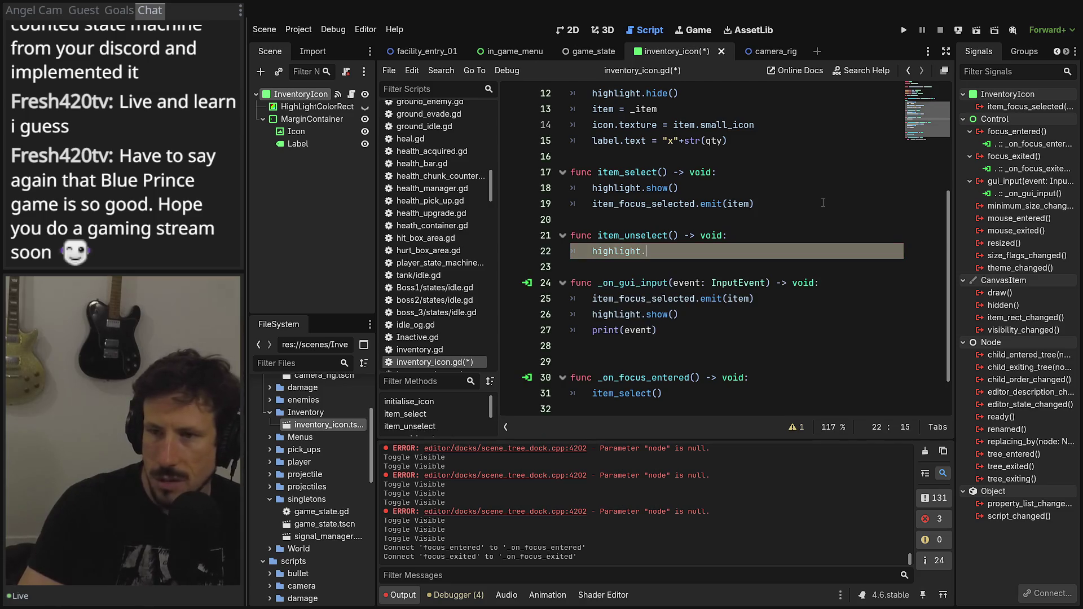
pyautogui.write('.hi')
pyautogui.press('Down')
pyautogui.press('Return')
pyautogui.press('Down')
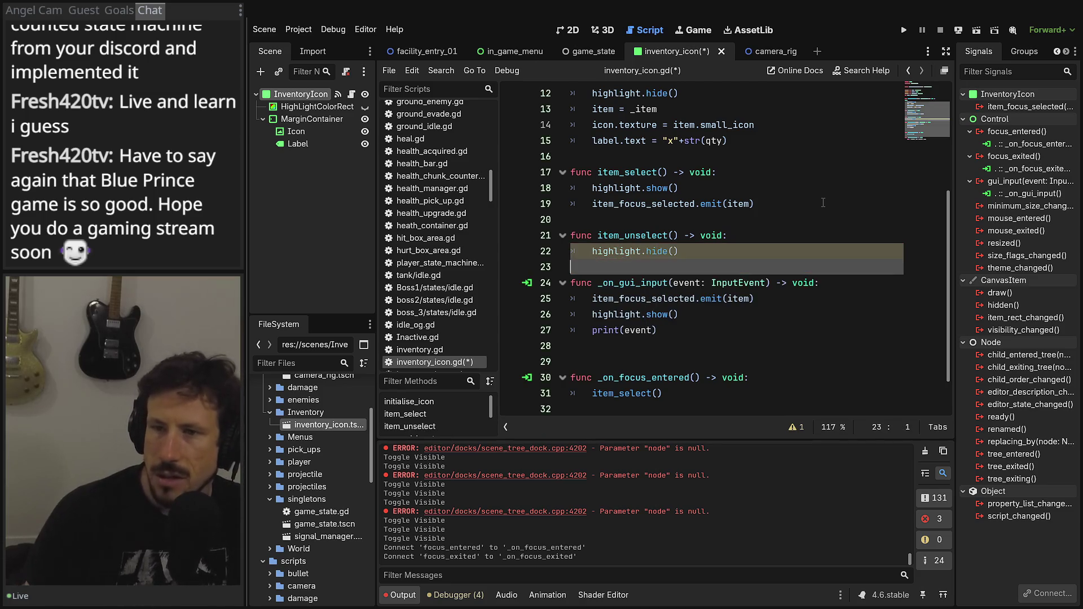
pyautogui.hotkey('ctrl', 's')
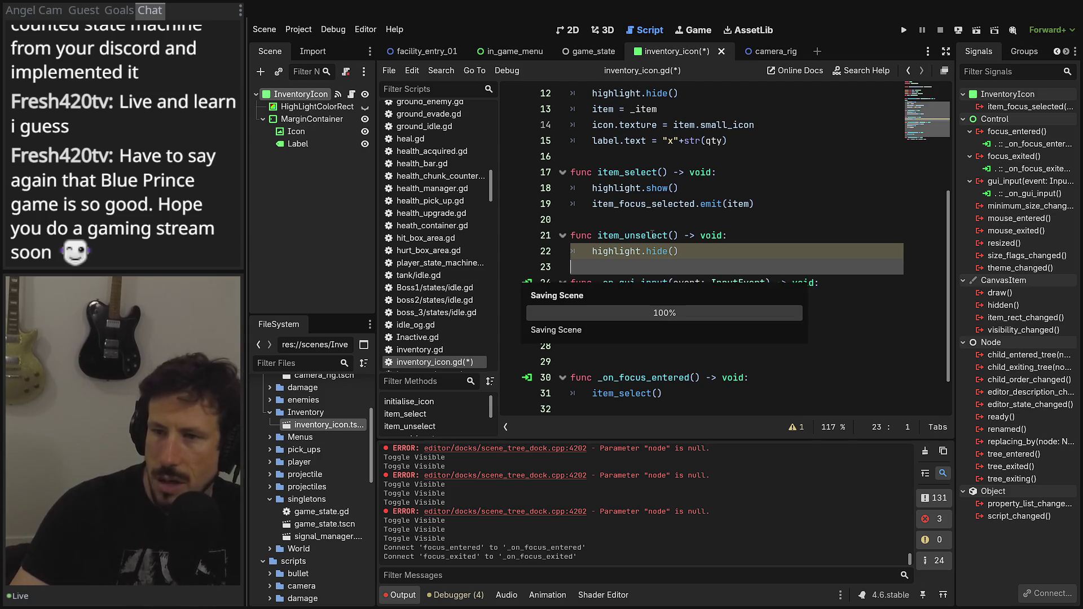
# - Replace the _on_focus_exited placeholder with item_unselect and save the script
pyautogui.scroll(-1, 733, 311)
pyautogui.click(827, 393)
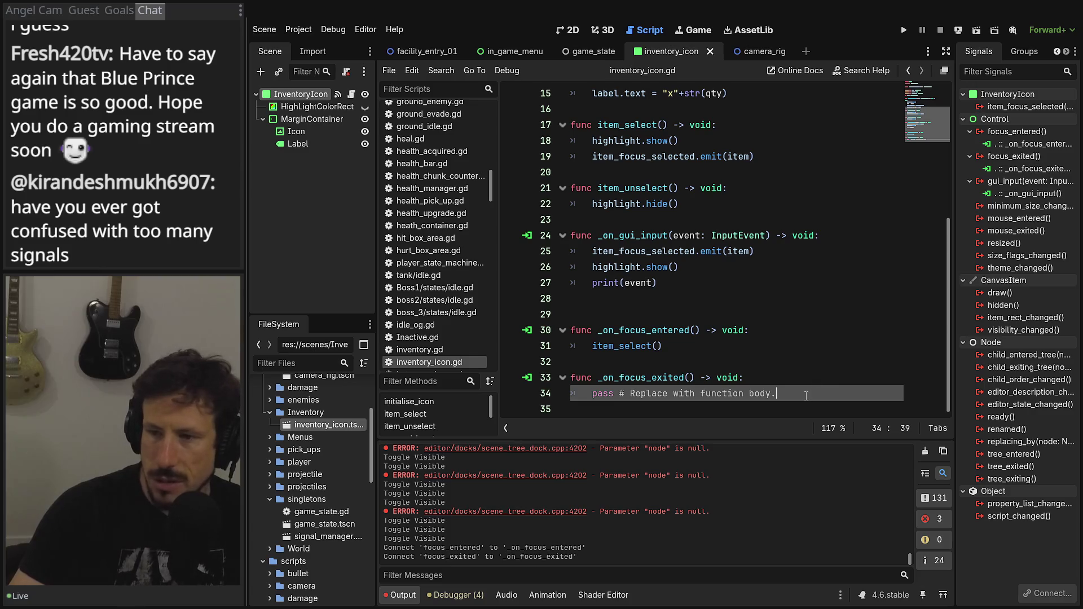
pyautogui.hotkey('shift', 'Home')
pyautogui.write('item_unselect')
pyautogui.hotkey('ctrl', 's')
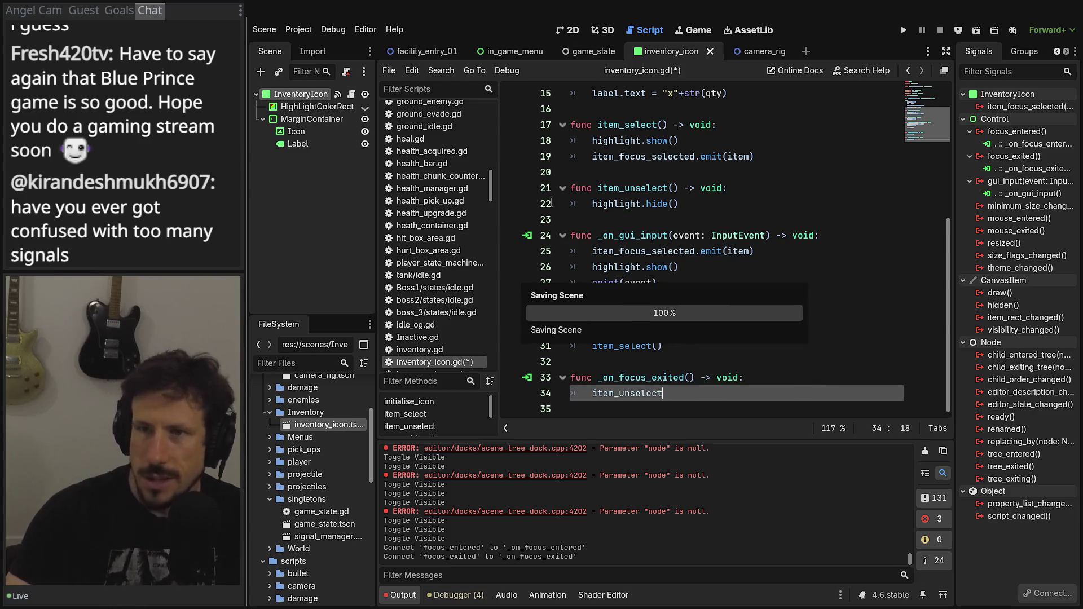
pyautogui.click(401, 89)
pyautogui.write('_')
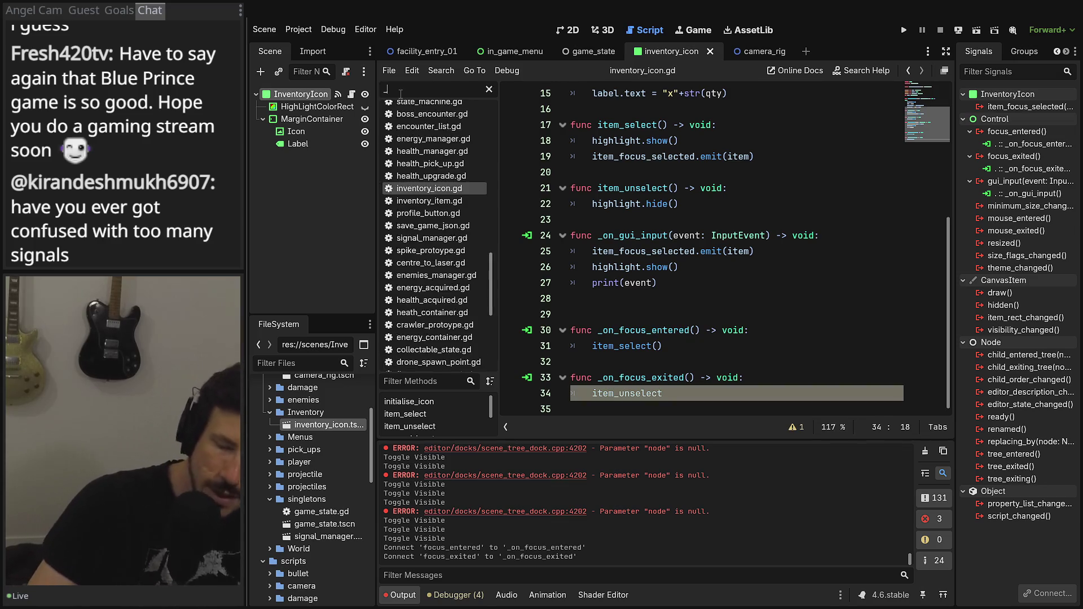
pyautogui.write('sil')
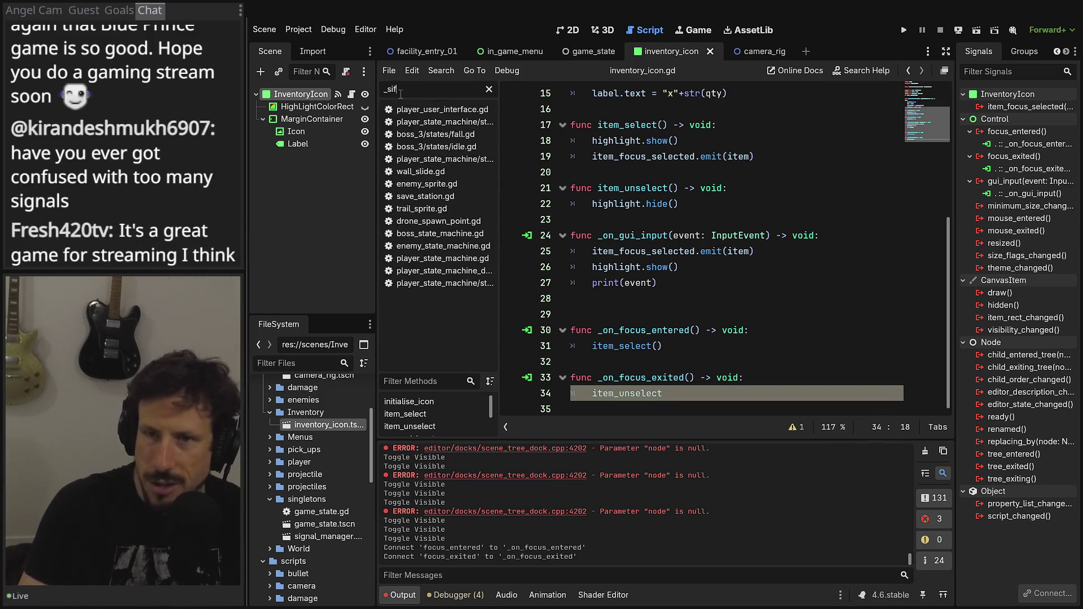
# - Filter the script list for 'signa' and open signal_manager.gd in a maximized floating editor
pyautogui.press('BackSpace')
pyautogui.write('gnal')
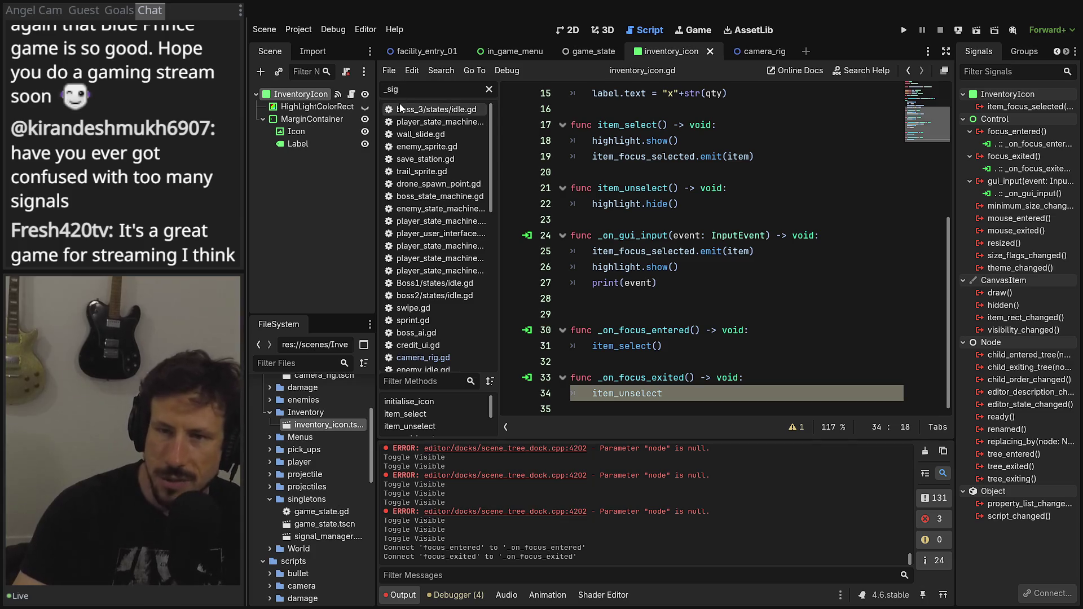
pyautogui.press('BackSpace')
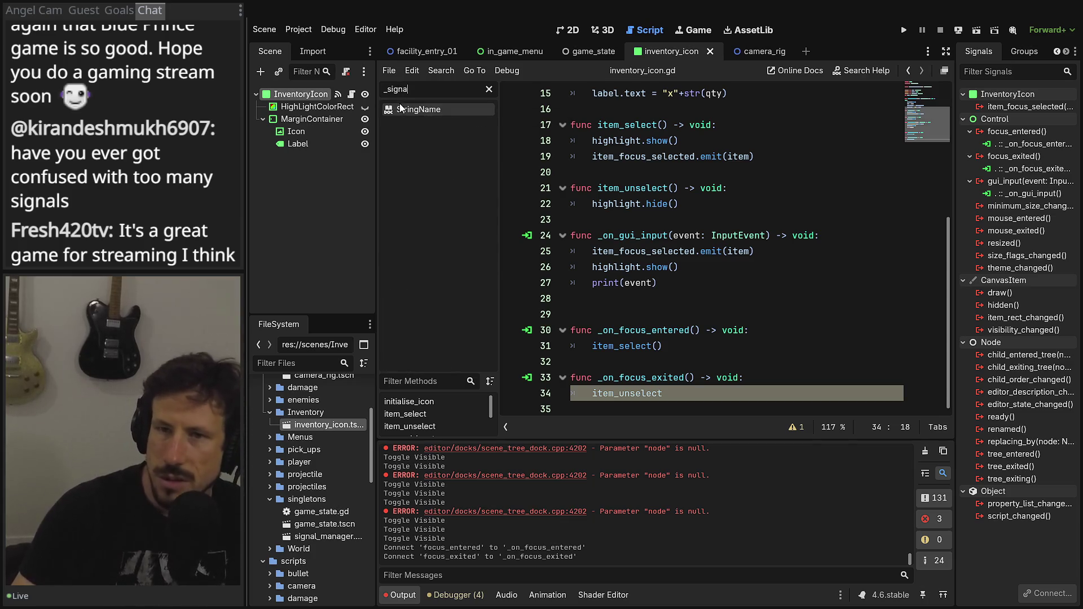
pyautogui.hotkey('ctrl', 'a')
pyautogui.write('sign')
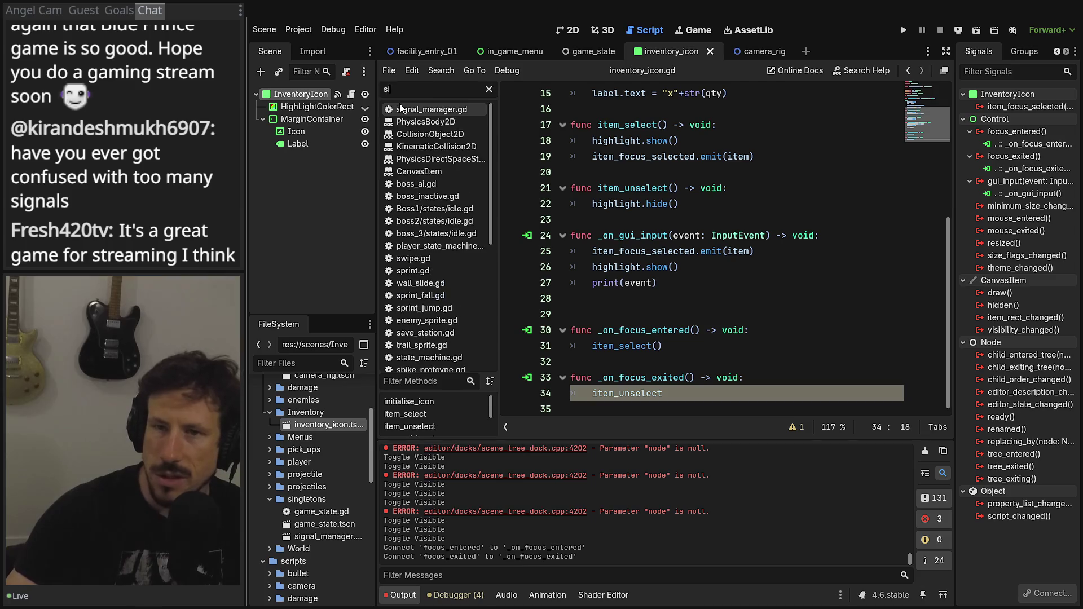
pyautogui.write('a')
pyautogui.click(410, 110)
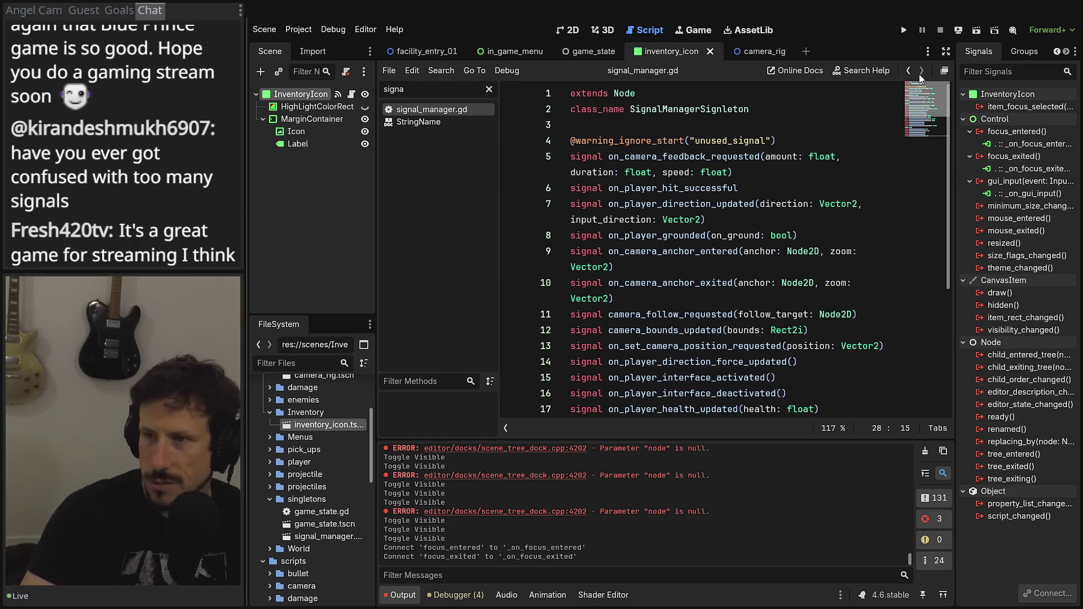
pyautogui.click(946, 70)
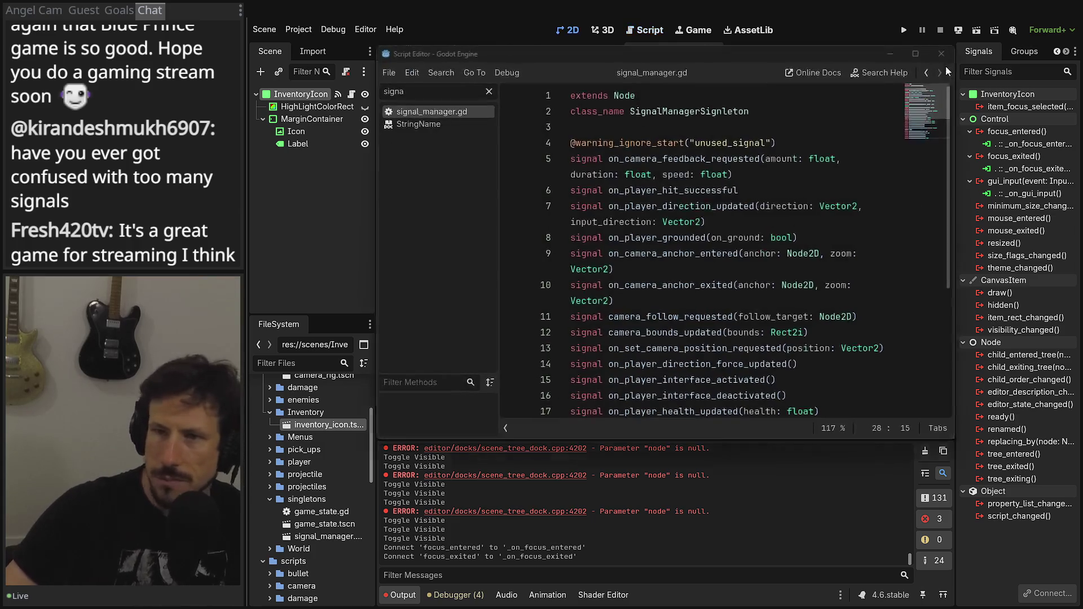
pyautogui.click(773, 250)
pyautogui.press('super+Up')
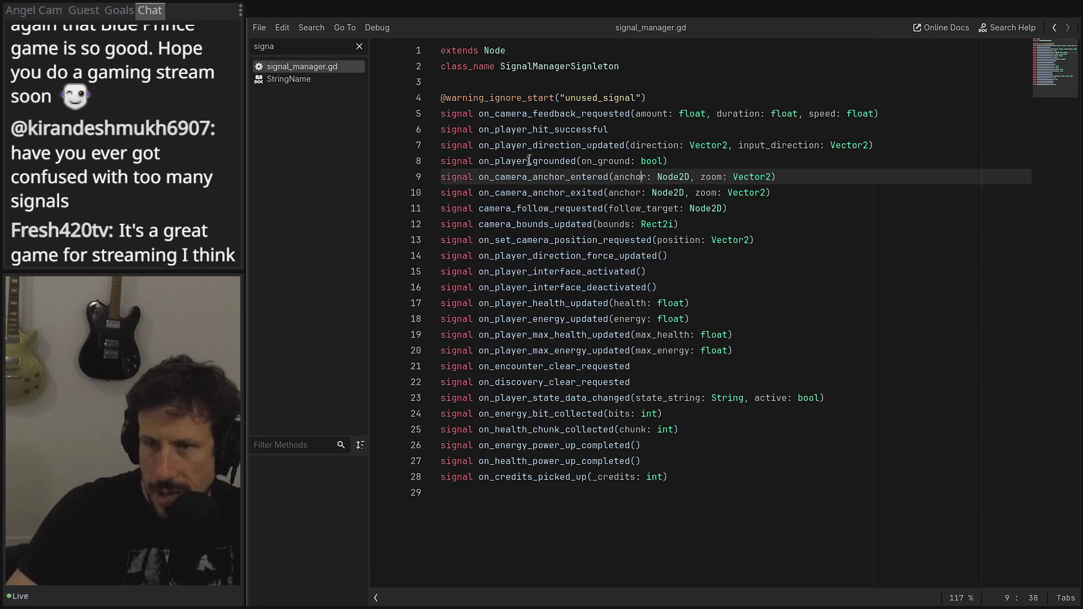
# - Inspect the player and camera signal names in signal_manager.gd, then return to the inventory_icon 2D scene
pyautogui.doubleClick(549, 145)
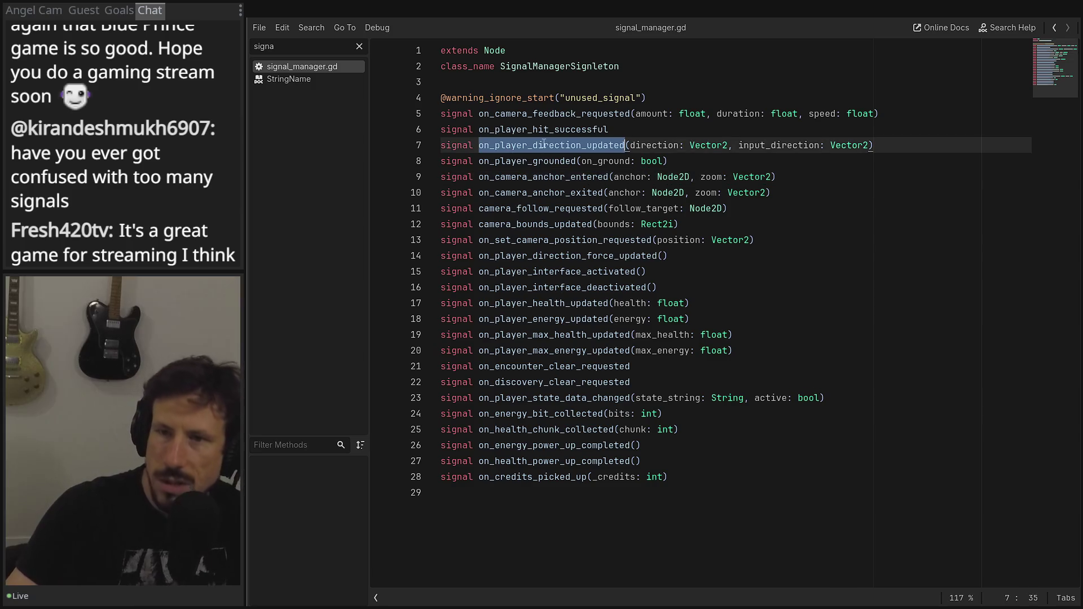
pyautogui.doubleClick(647, 146)
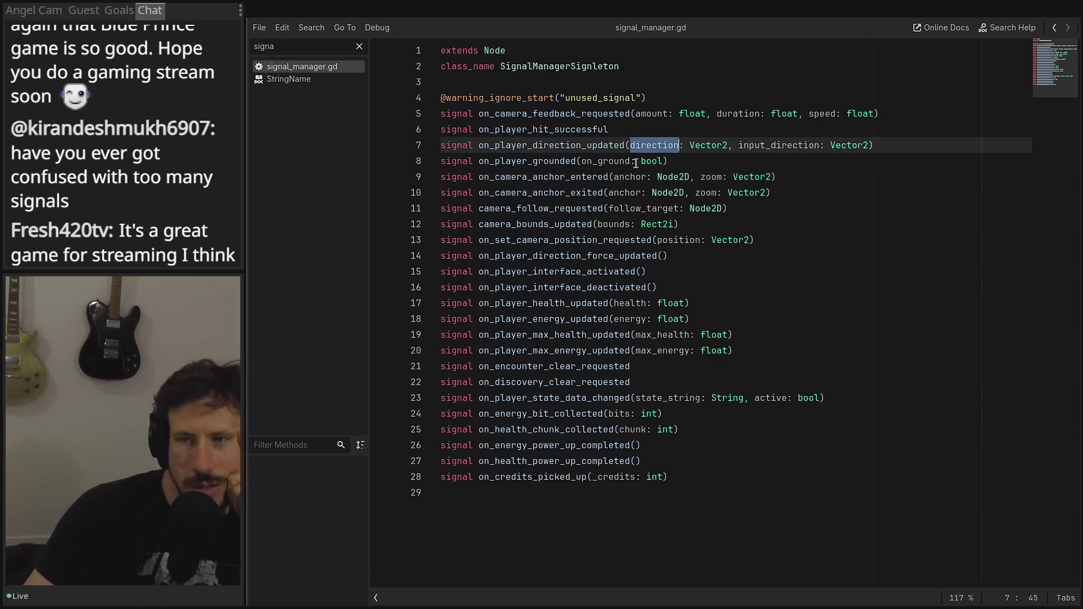
pyautogui.doubleClick(602, 129)
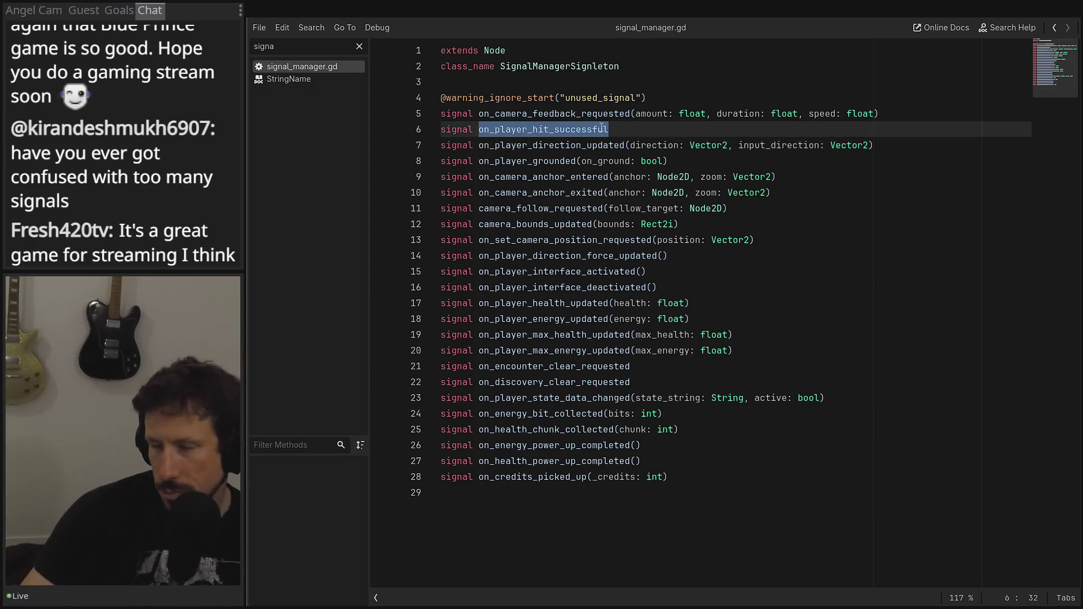
pyautogui.doubleClick(560, 161)
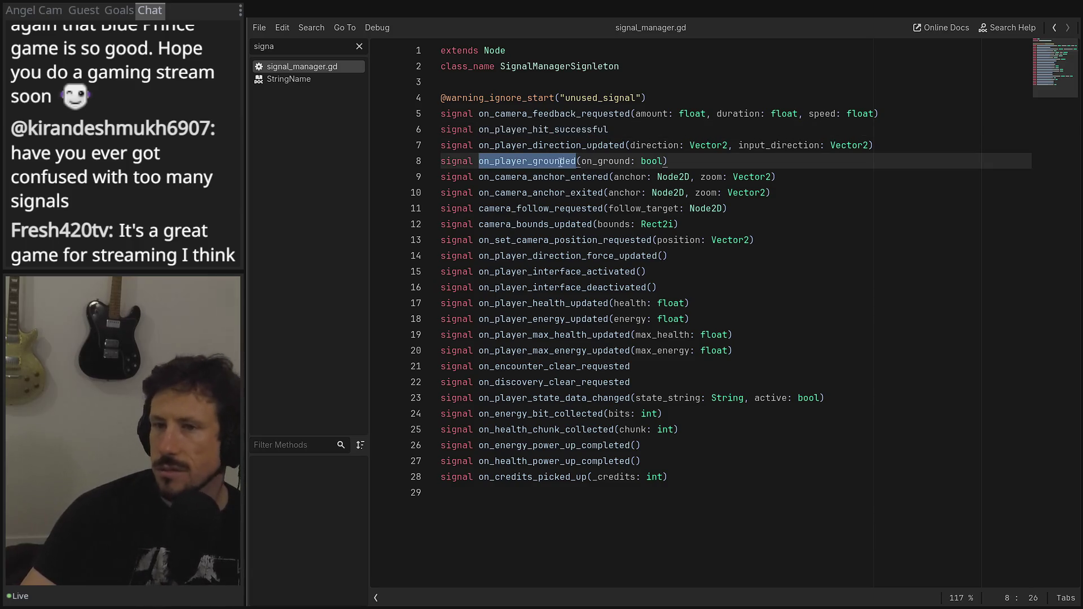
pyautogui.doubleClick(555, 177)
pyautogui.doubleClick(550, 193)
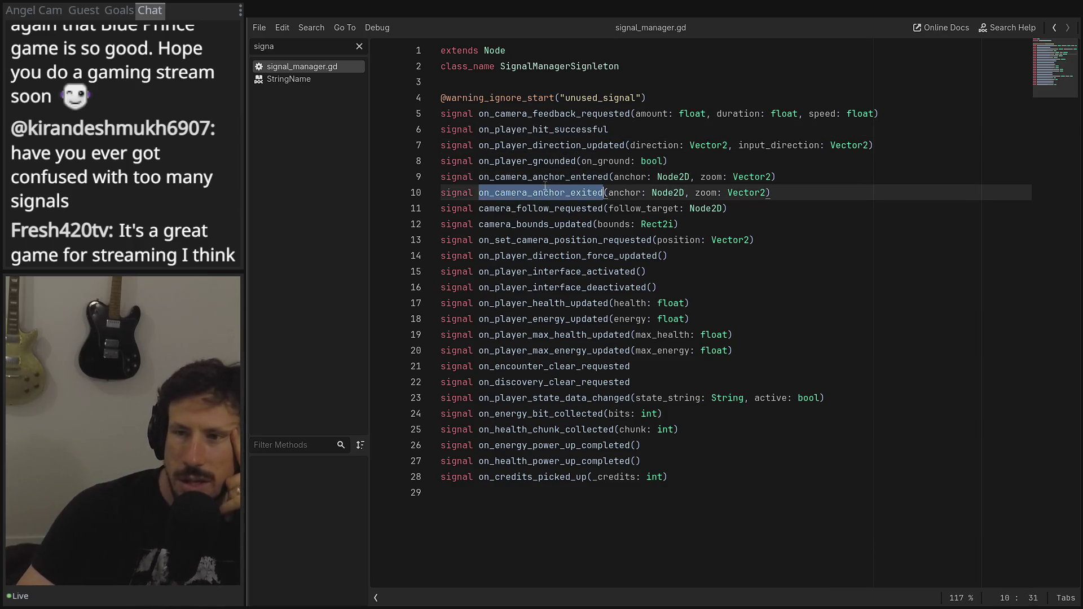
pyautogui.doubleClick(544, 178)
pyautogui.doubleClick(532, 192)
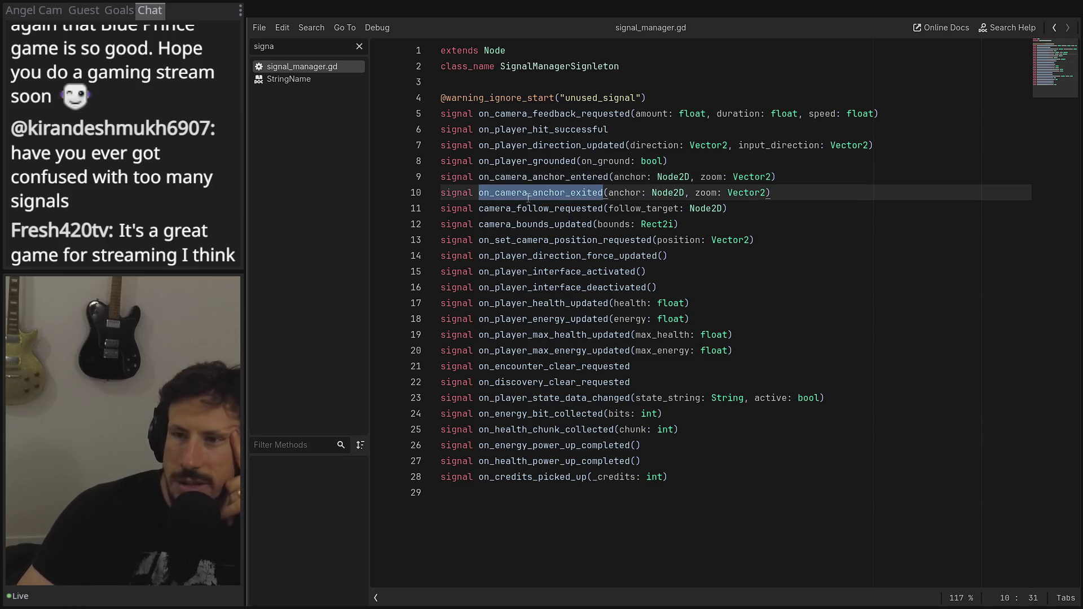
pyautogui.doubleClick(524, 209)
pyautogui.doubleClick(510, 224)
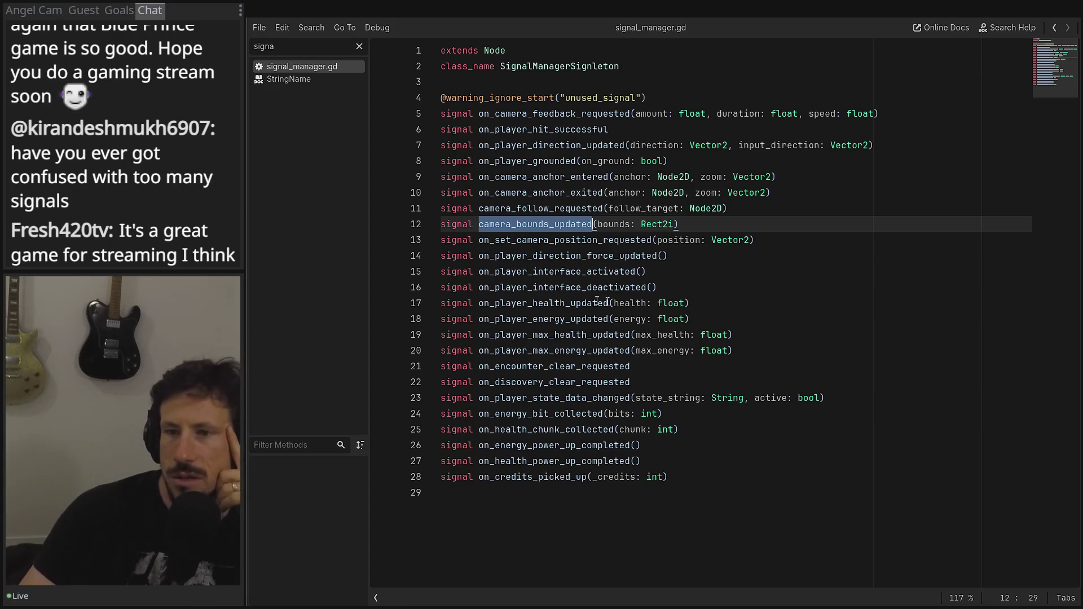
pyautogui.doubleClick(558, 255)
pyautogui.doubleClick(556, 272)
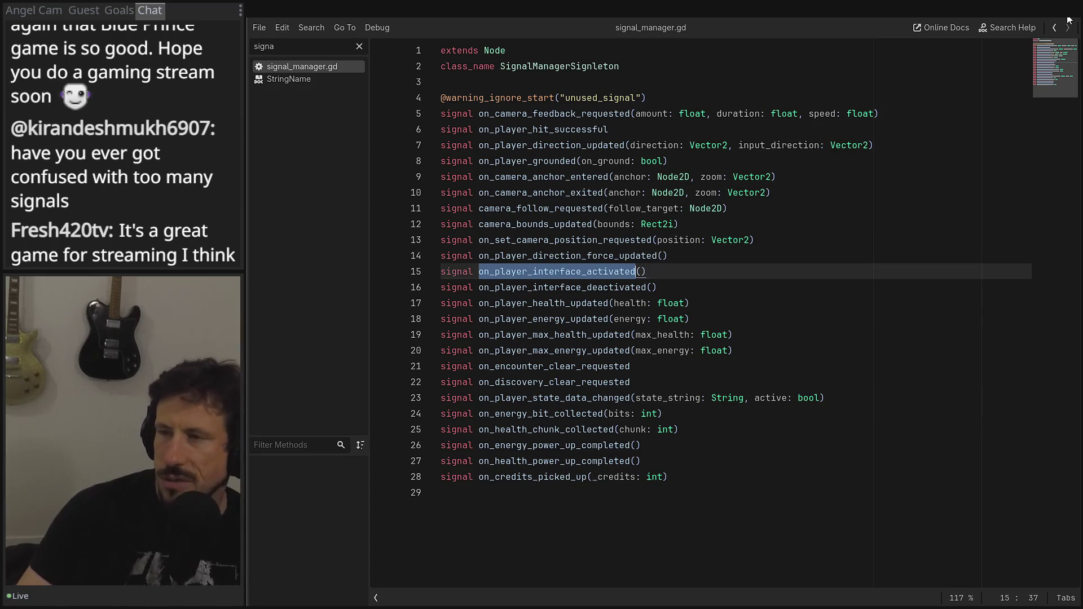
pyautogui.hotkey('ctrl', 'F1')
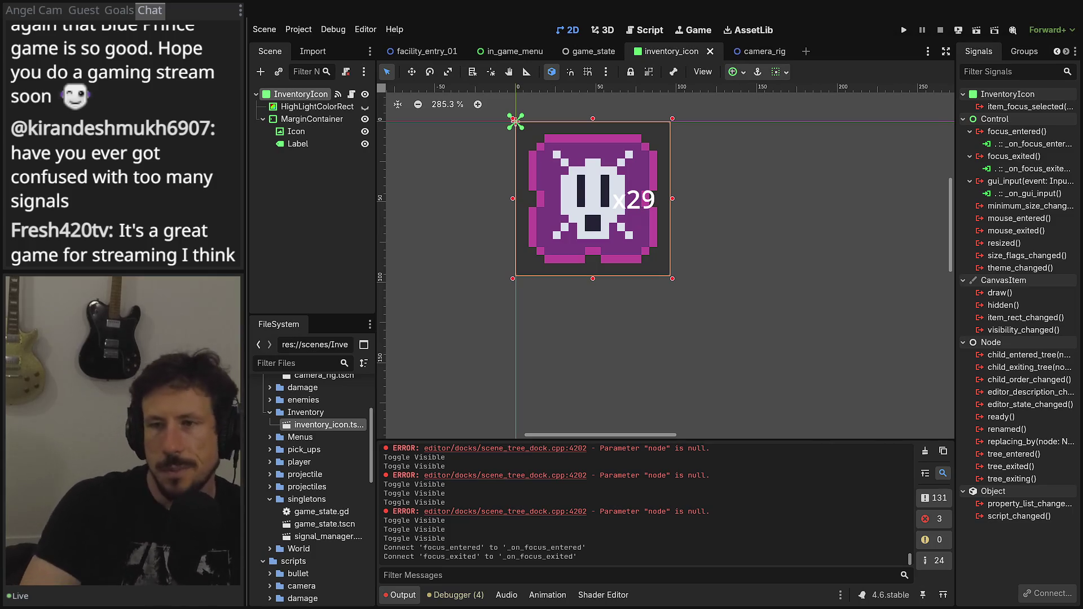
# - Align the x29 quantity Label to the icon's bottom, save the scene, and run the project
pyautogui.hotkey('ctrl', 's')
pyautogui.click(310, 145)
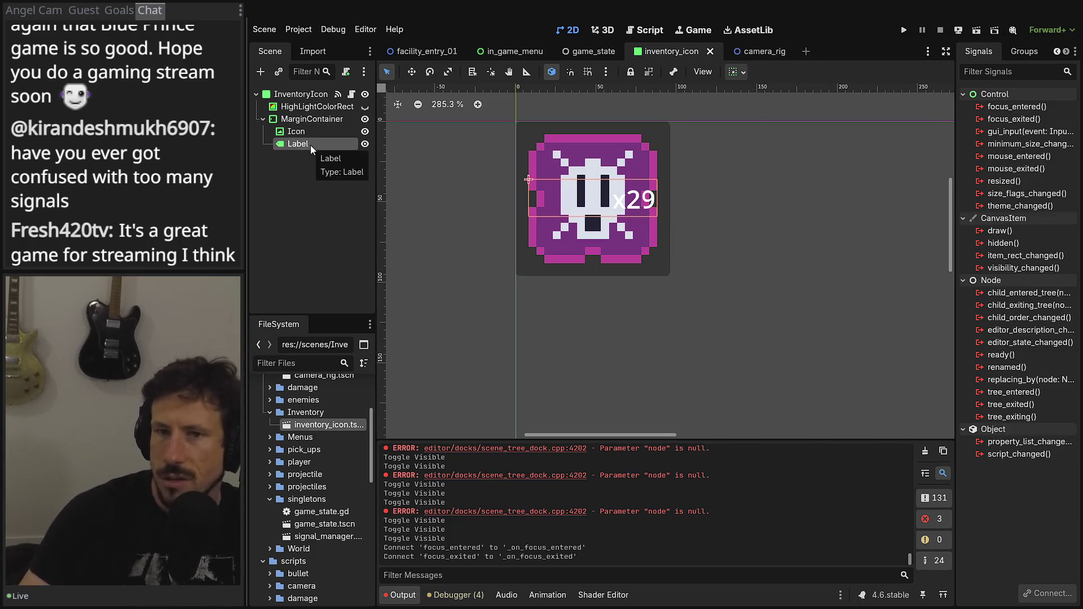
pyautogui.click(733, 72)
pyautogui.click(782, 182)
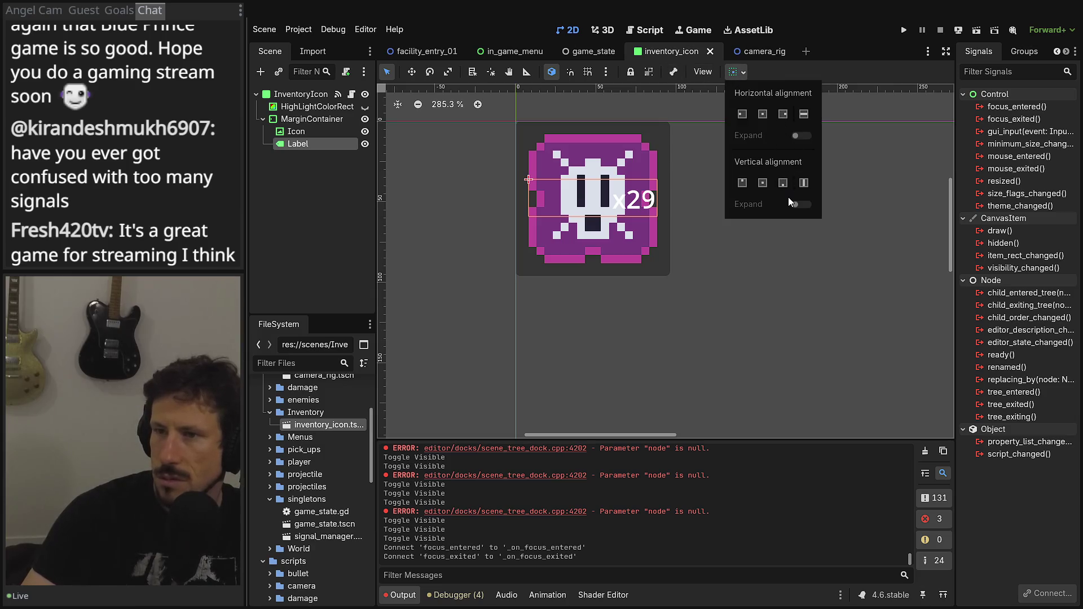
pyautogui.click(346, 221)
pyautogui.hotkey('ctrl', 's')
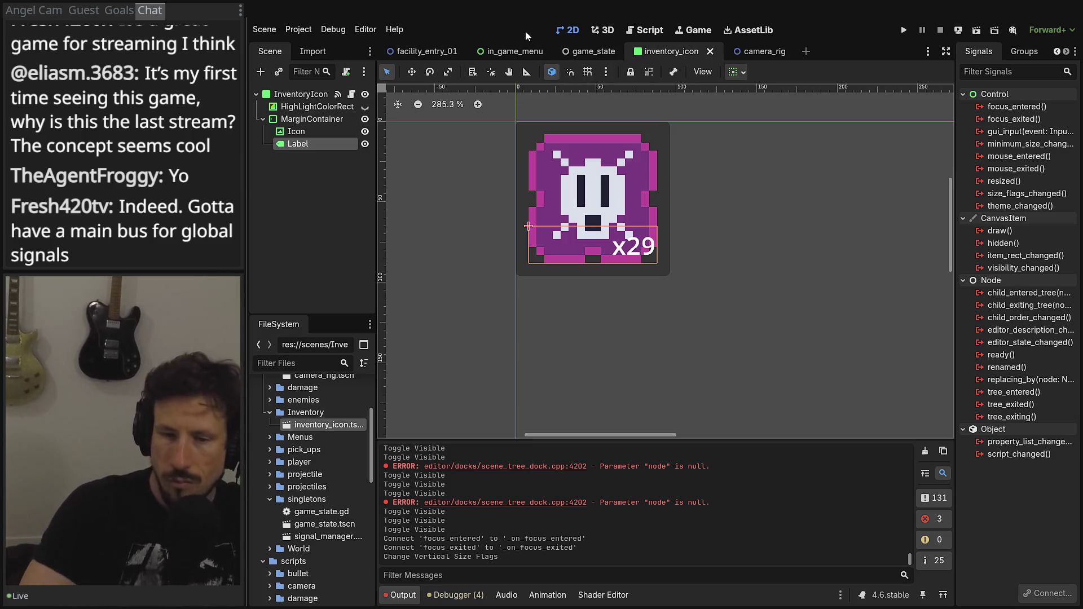
pyautogui.click(902, 30)
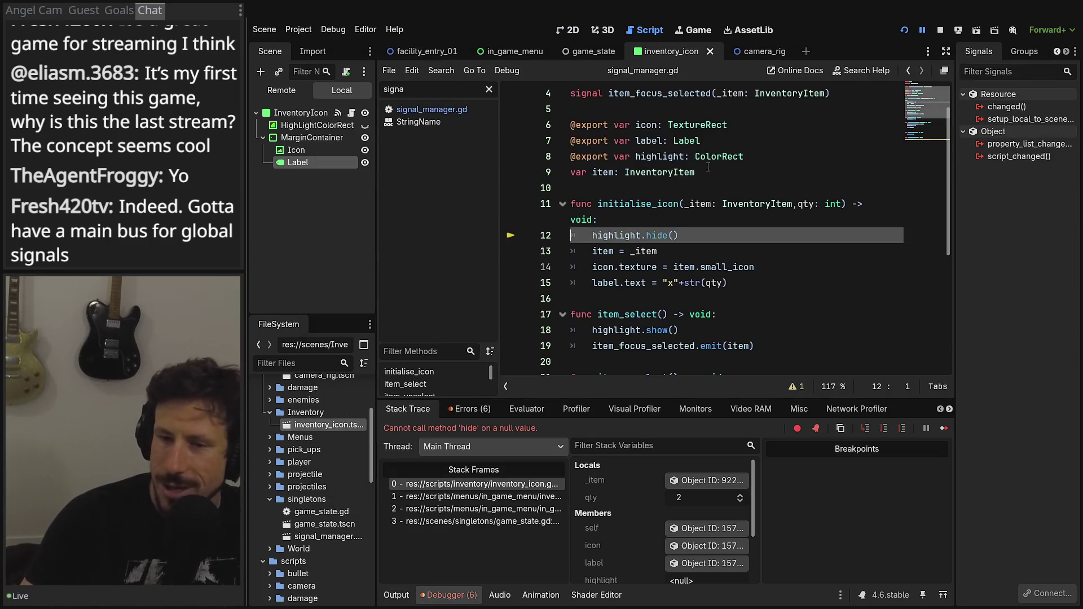
# - Stop the crashed run, set InventoryIcon's Highlight to HighLightColorRect, and relaunch the game
pyautogui.click(938, 27)
pyautogui.click(320, 94)
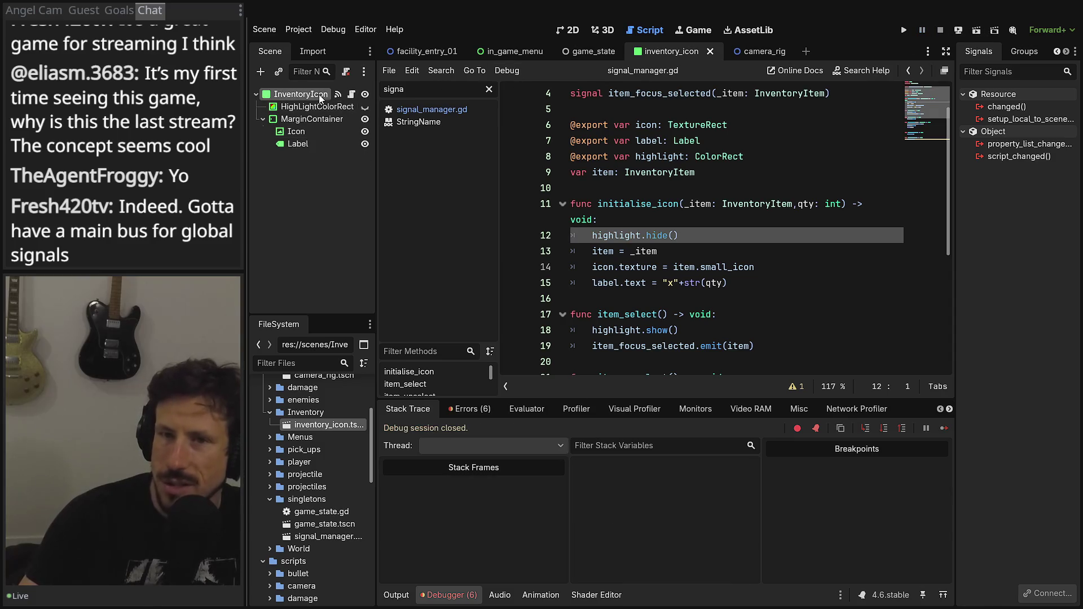
pyautogui.click(1056, 51)
pyautogui.click(980, 50)
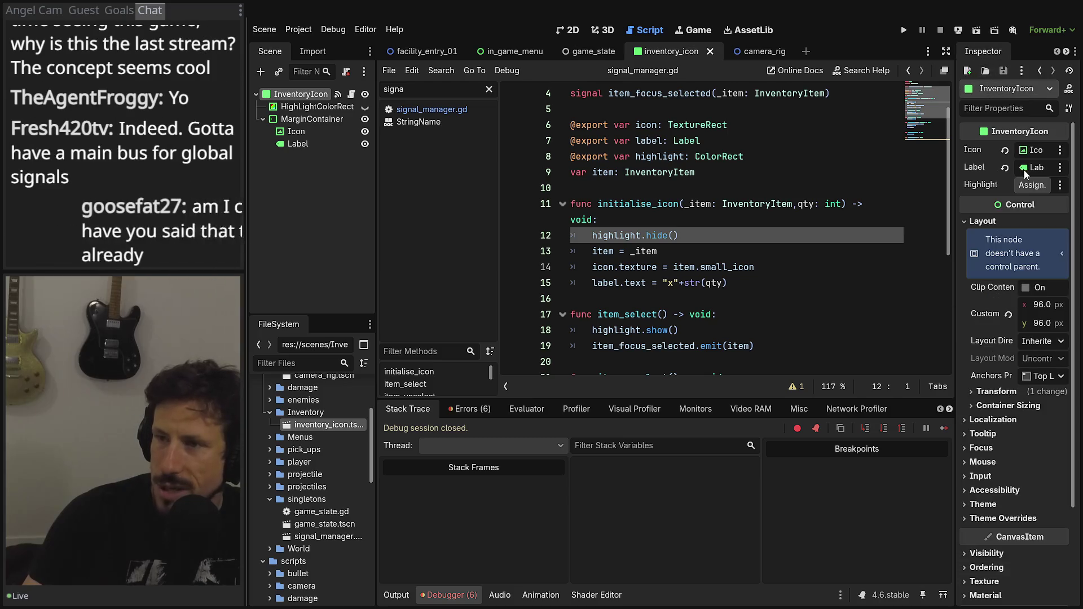
pyautogui.click(1035, 185)
pyautogui.doubleClick(505, 177)
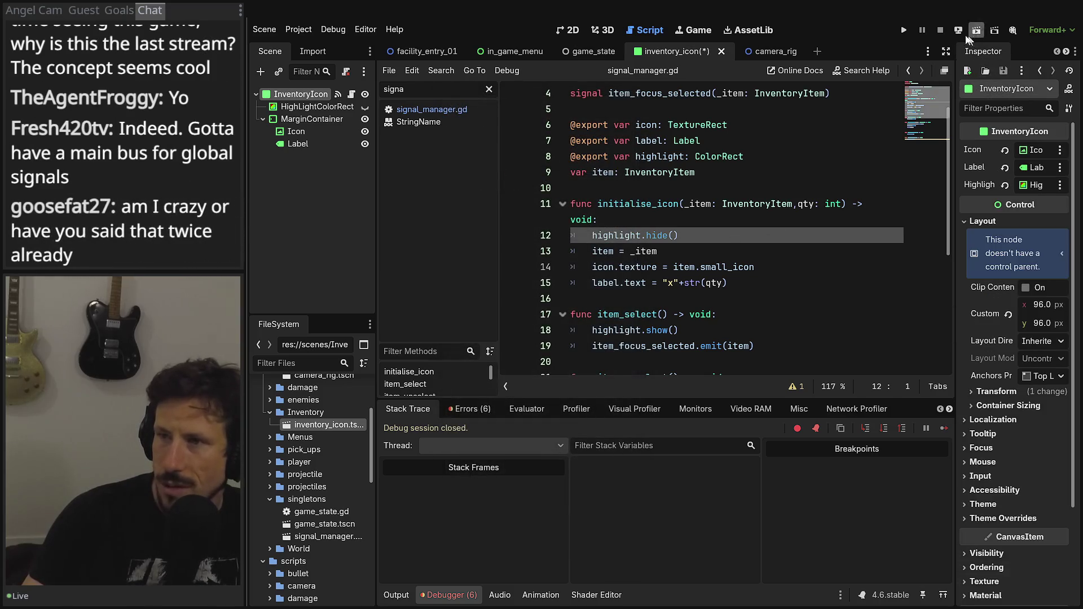
pyautogui.click(904, 30)
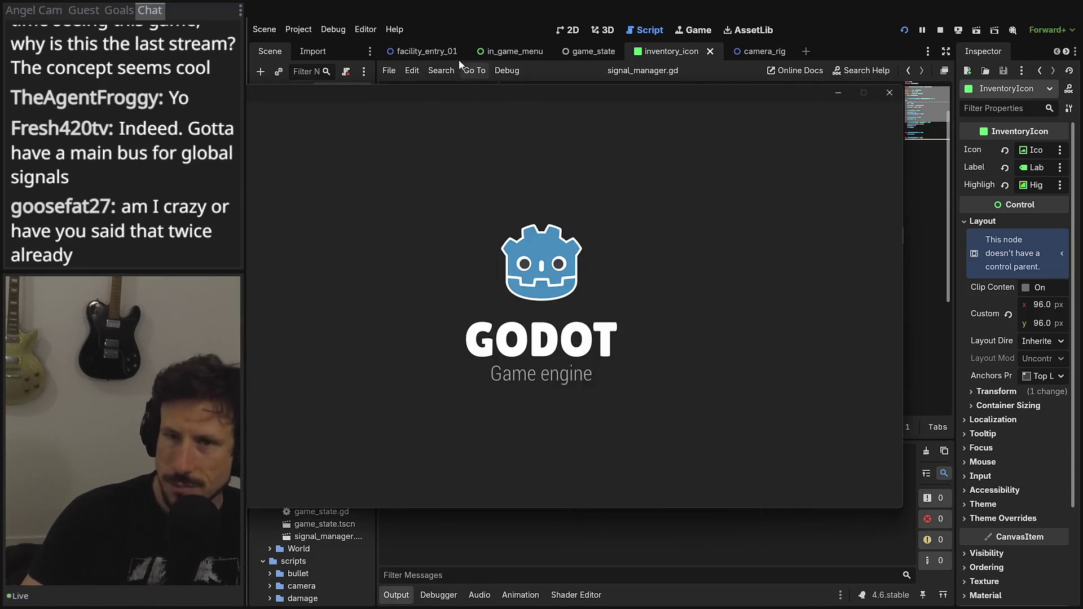
# - In the test level, open the inventory and select the soda can and Reliquidfy skull, then close the game
pyautogui.click(539, 219)
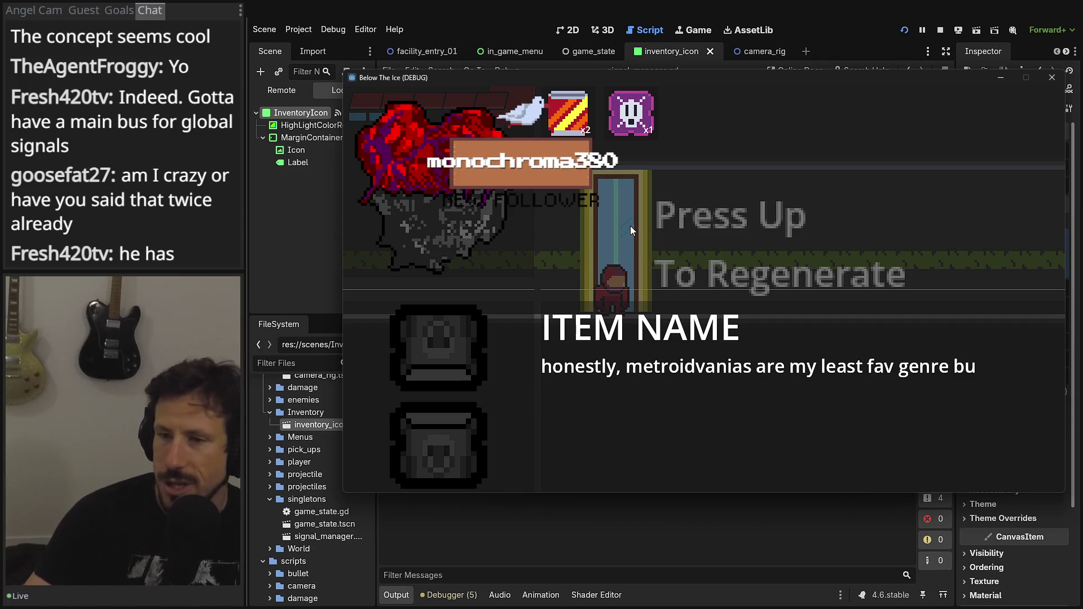
pyautogui.moveTo(576, 131)
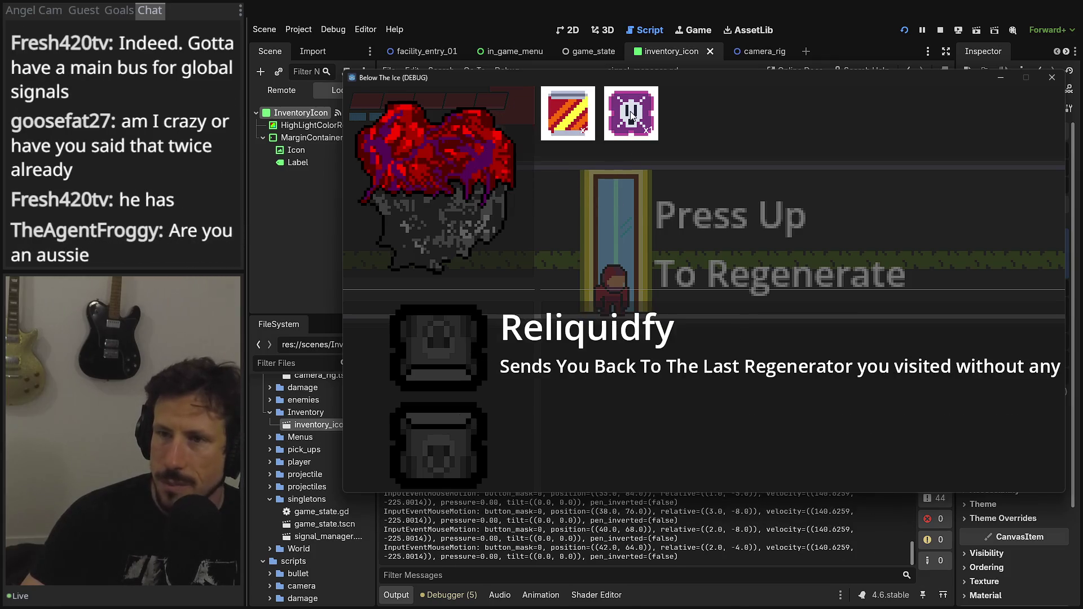
pyautogui.moveTo(626, 110)
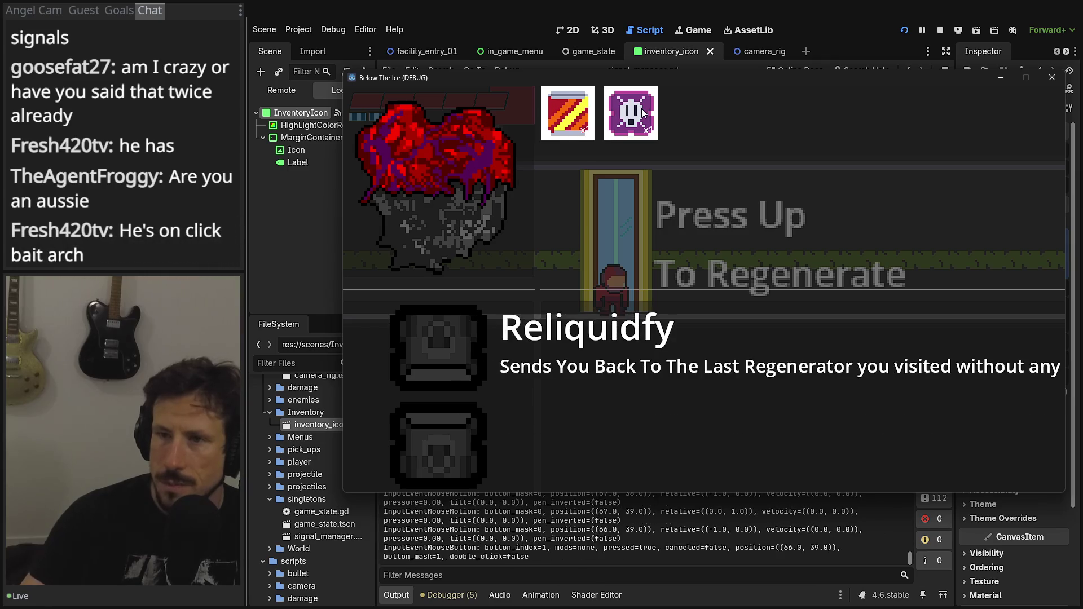
pyautogui.doubleClick(590, 112)
pyautogui.doubleClick(631, 110)
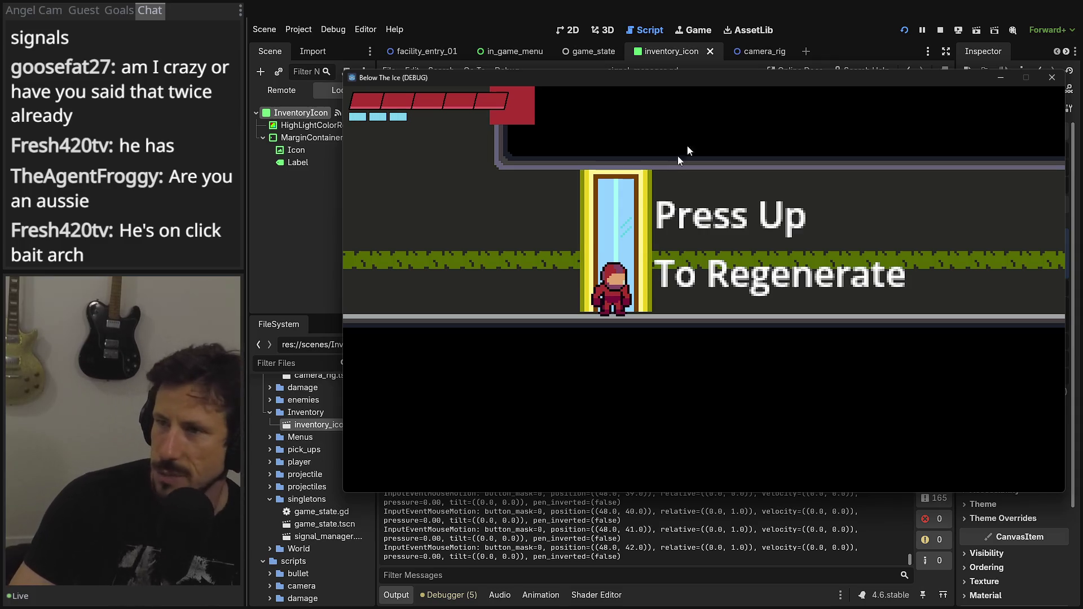
pyautogui.click(1051, 78)
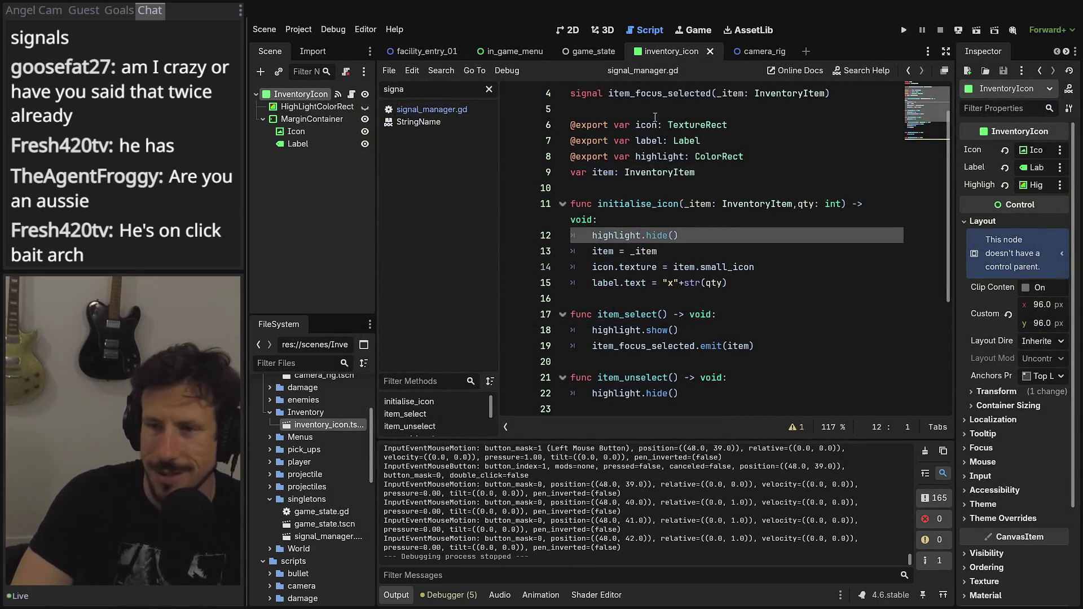
# - Delete the print(event) debug line from _on_gui_input
pyautogui.click(749, 298)
pyautogui.click(736, 325)
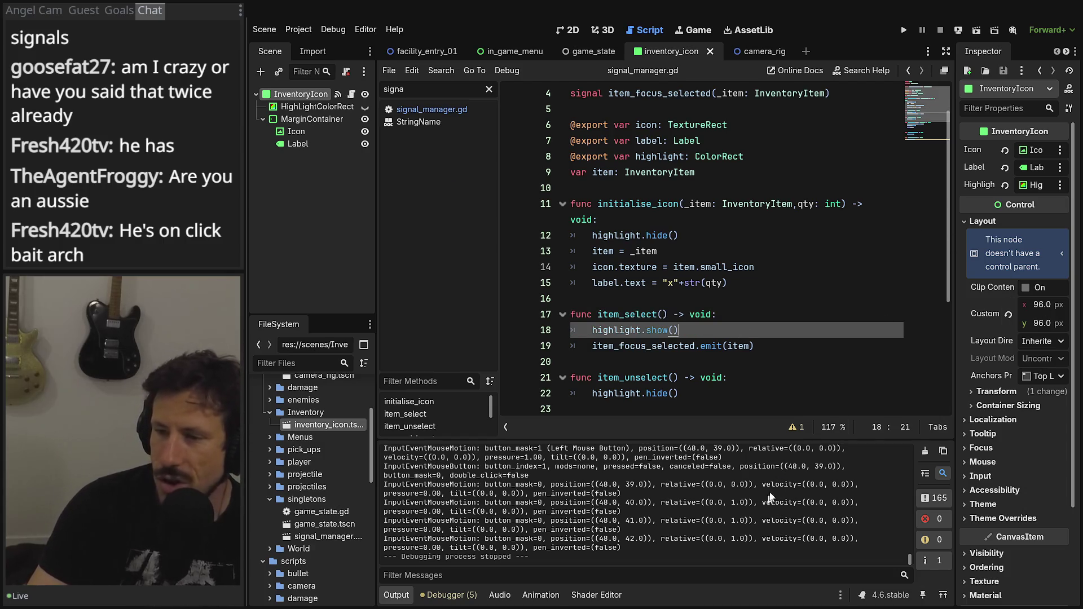
pyautogui.scroll(-4, 726, 332)
pyautogui.moveTo(672, 303); pyautogui.dragTo(565, 285)
pyautogui.press('BackSpace')
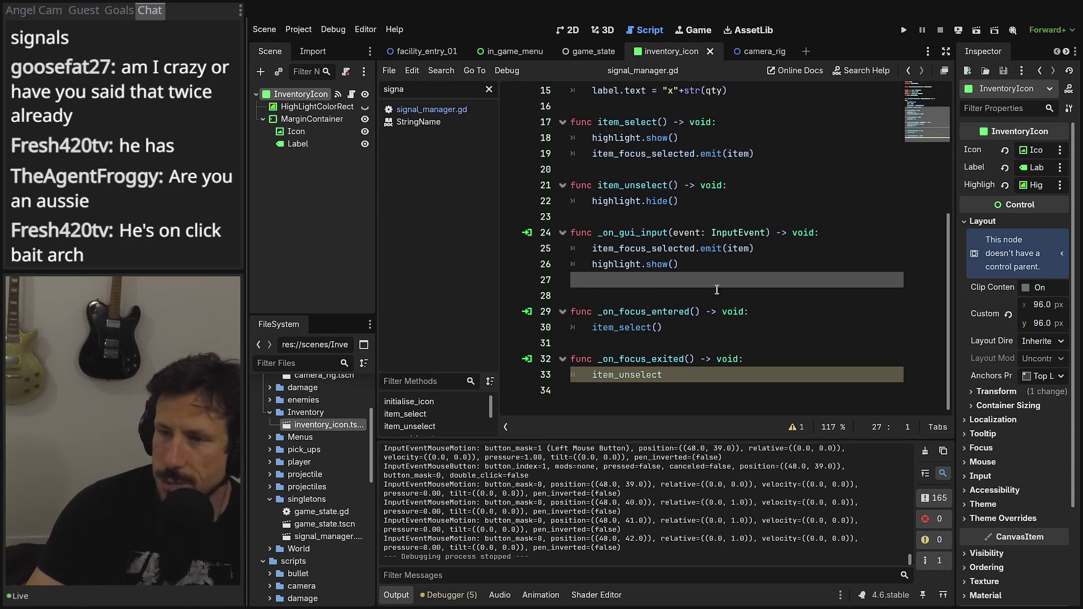
pyautogui.click(682, 263)
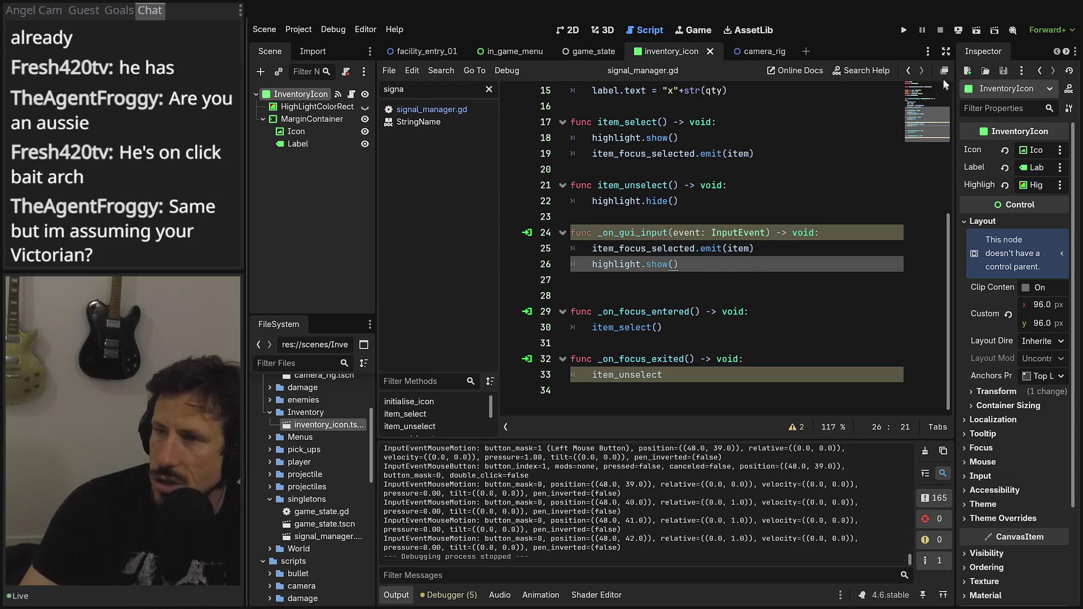
# - Remove the spare blank line at line 28 and check the Signals, History and Inspector docks
pyautogui.click(945, 52)
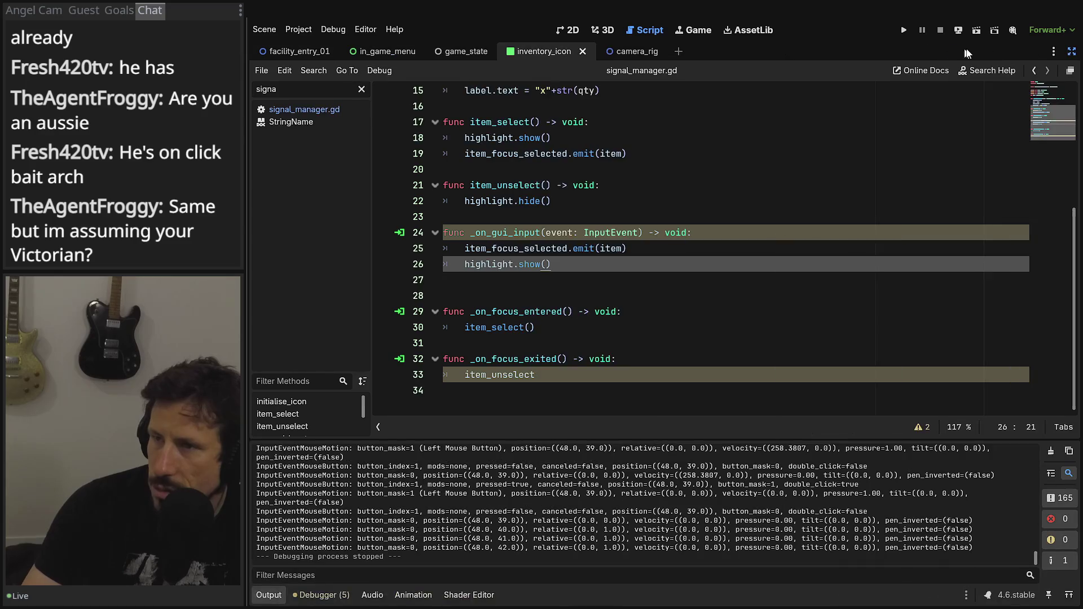
pyautogui.click(1071, 51)
pyautogui.click(978, 52)
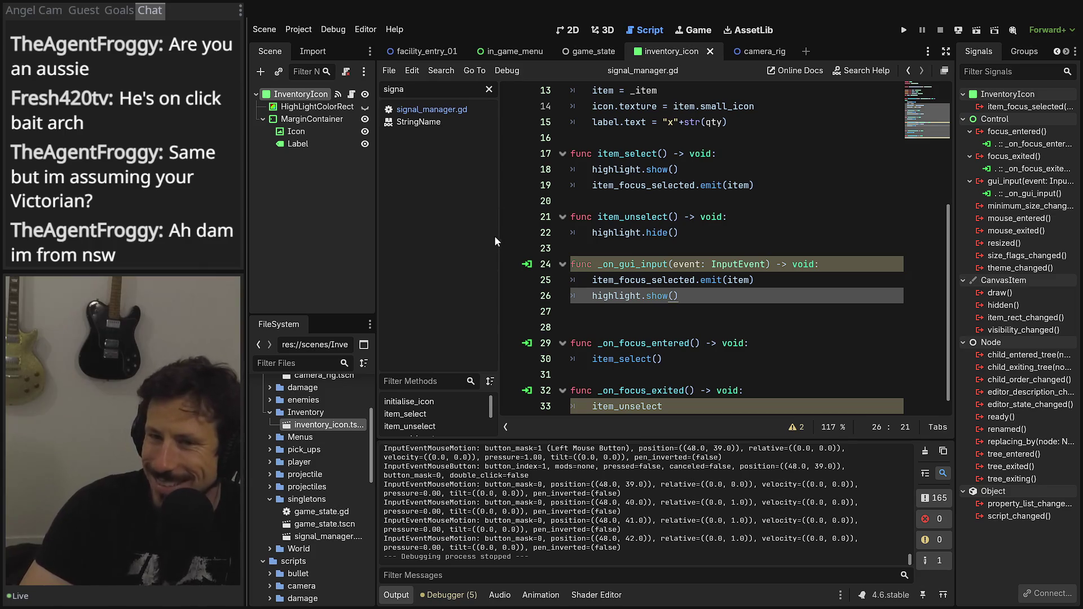
pyautogui.moveTo(499, 235); pyautogui.dragTo(354, 227)
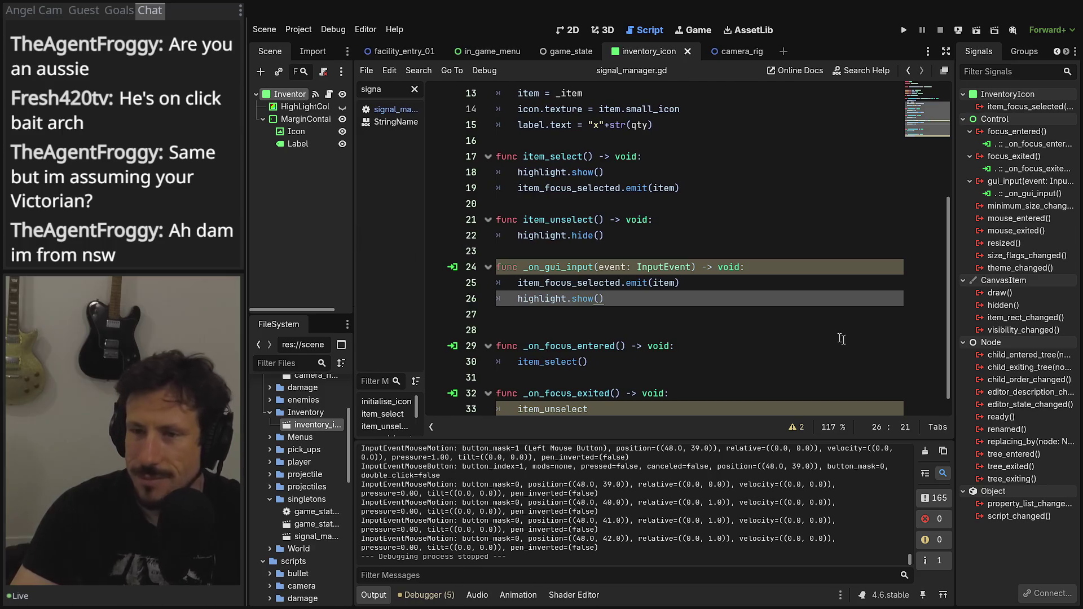
pyautogui.click(597, 323)
pyautogui.press('BackSpace')
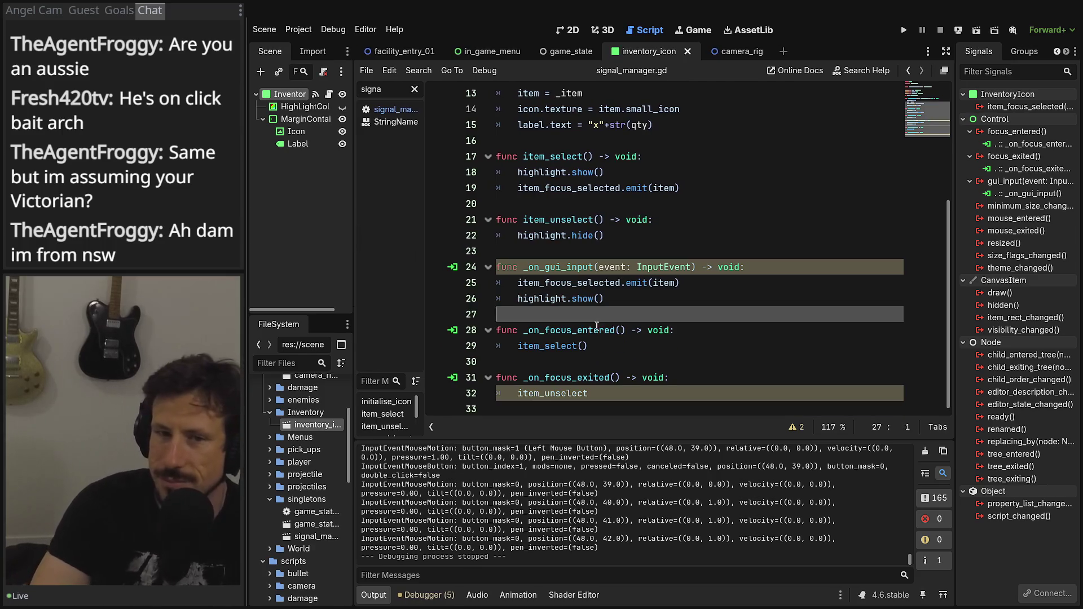
pyautogui.click(594, 361)
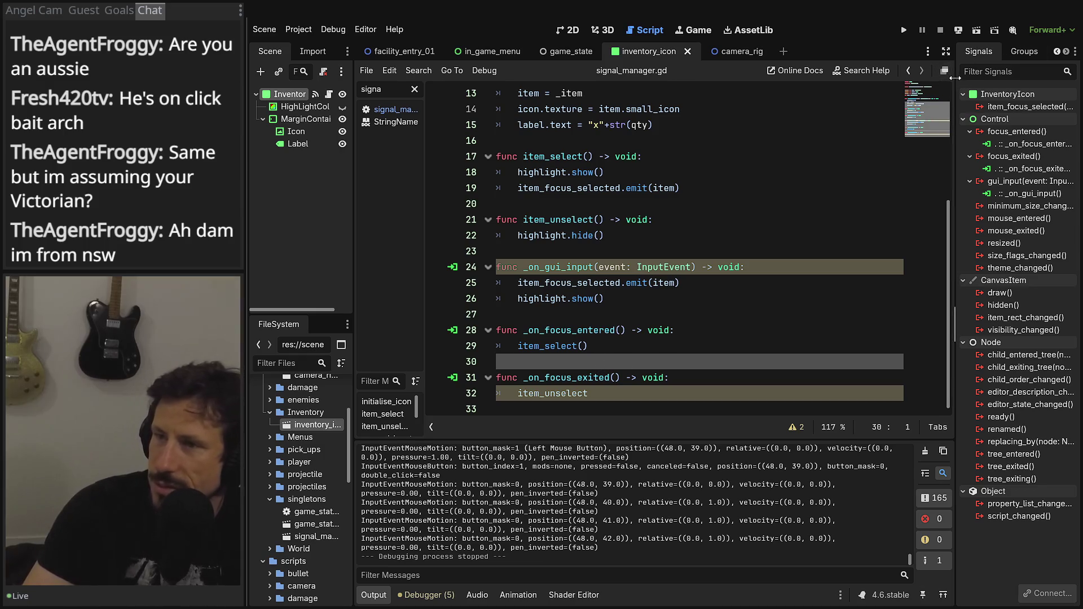
pyautogui.moveTo(952, 85); pyautogui.dragTo(905, 79)
pyautogui.click(943, 54)
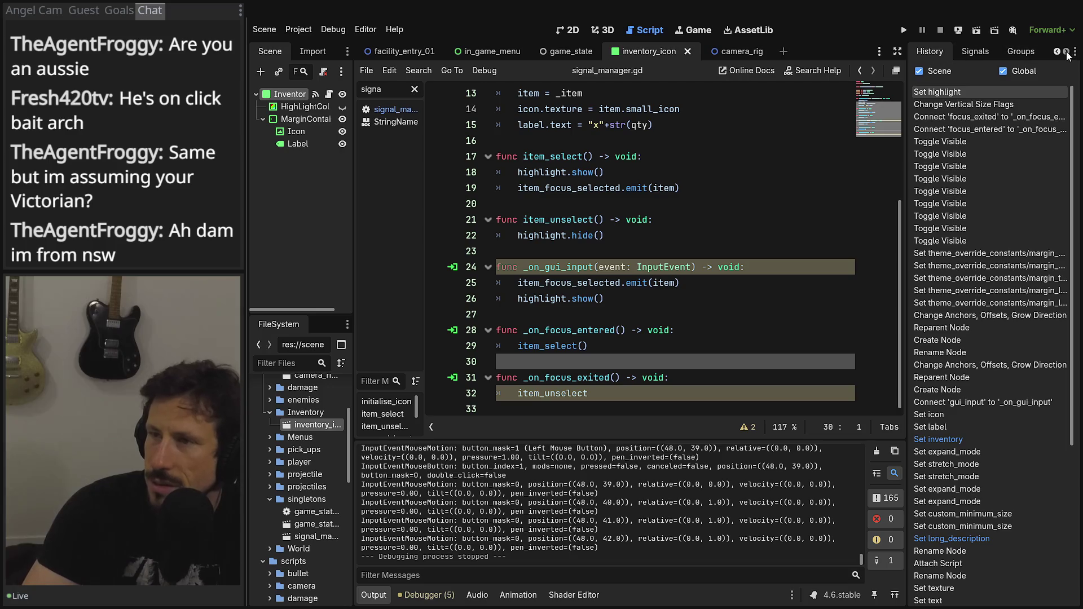
pyautogui.click(1056, 51)
pyautogui.click(943, 49)
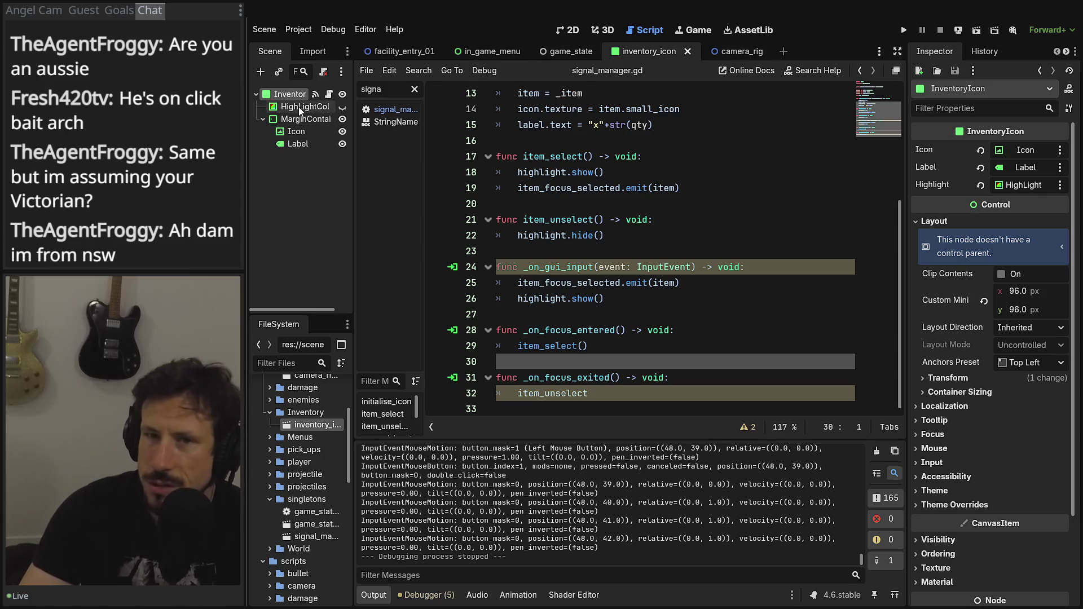
# - In the 2D scene, select InventoryIcon and set its Focus Mode to All
pyautogui.click(558, 29)
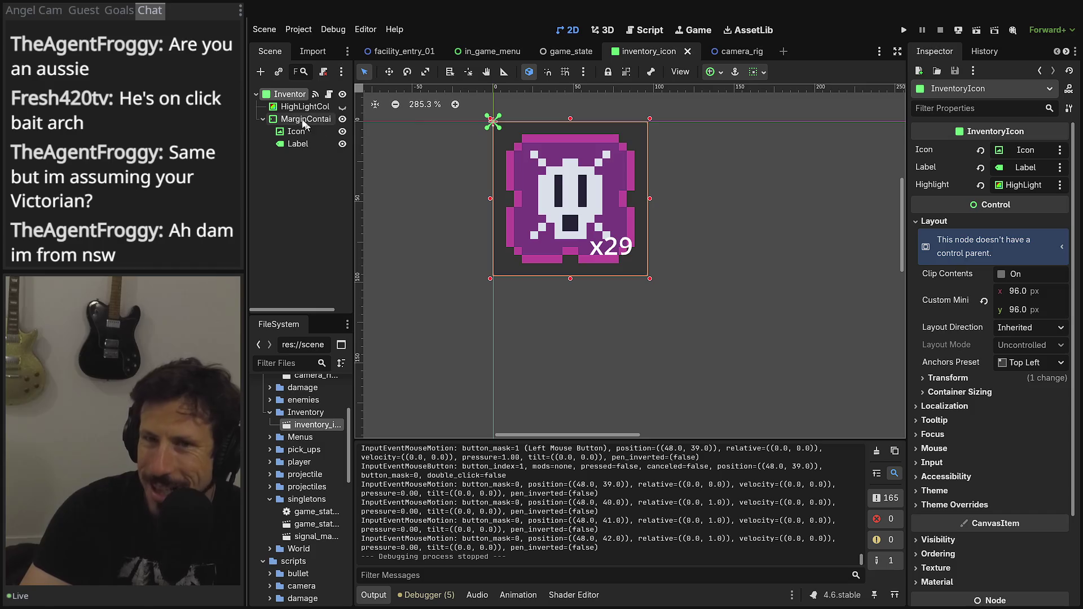
pyautogui.click(333, 118)
pyautogui.click(290, 94)
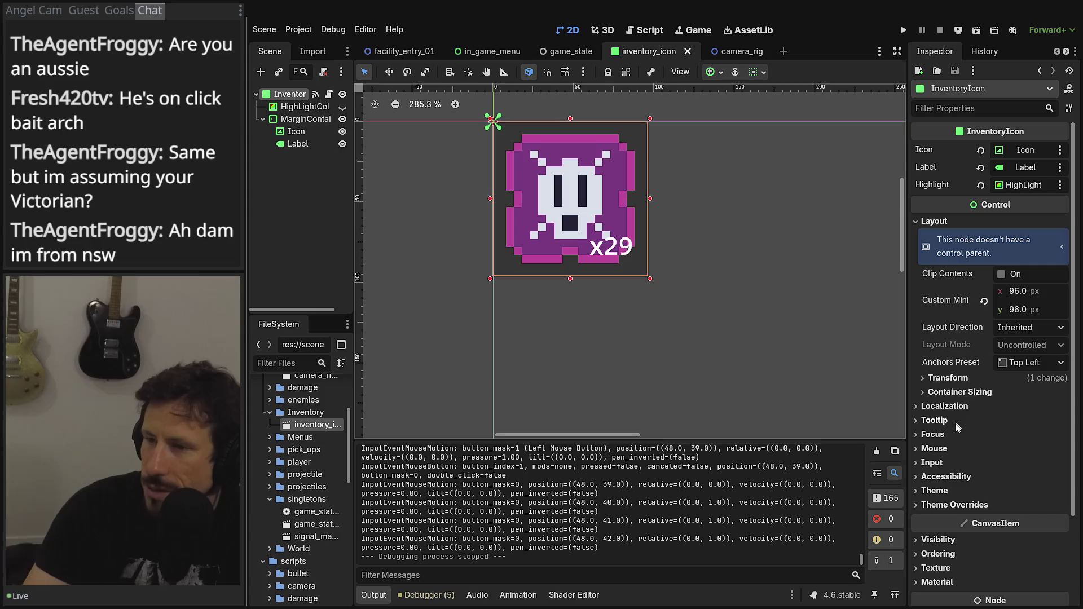
pyautogui.click(937, 435)
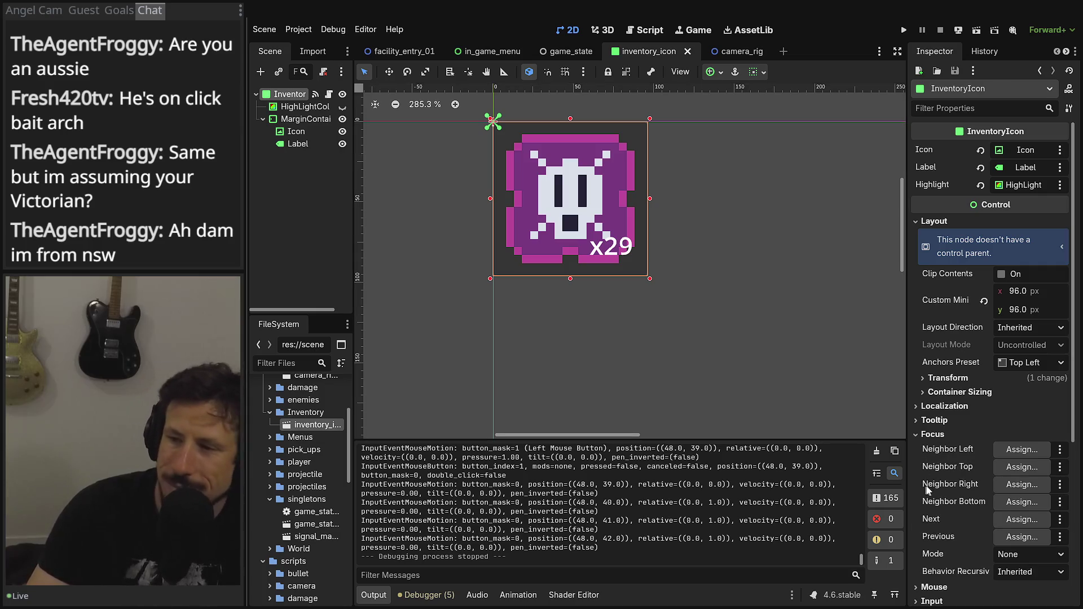
pyautogui.scroll(-2, 928, 485)
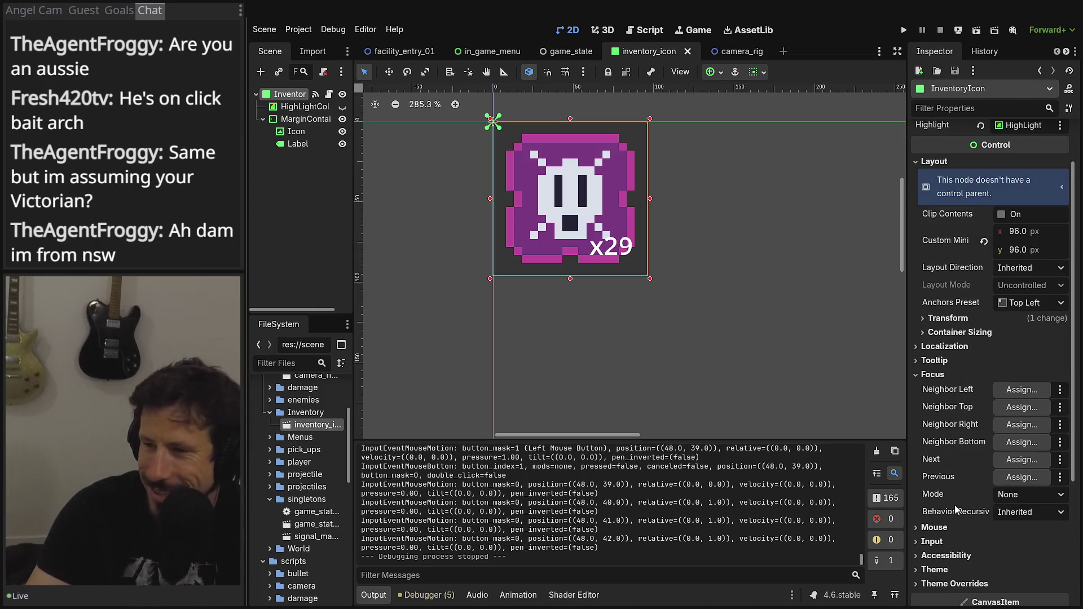
pyautogui.click(1006, 495)
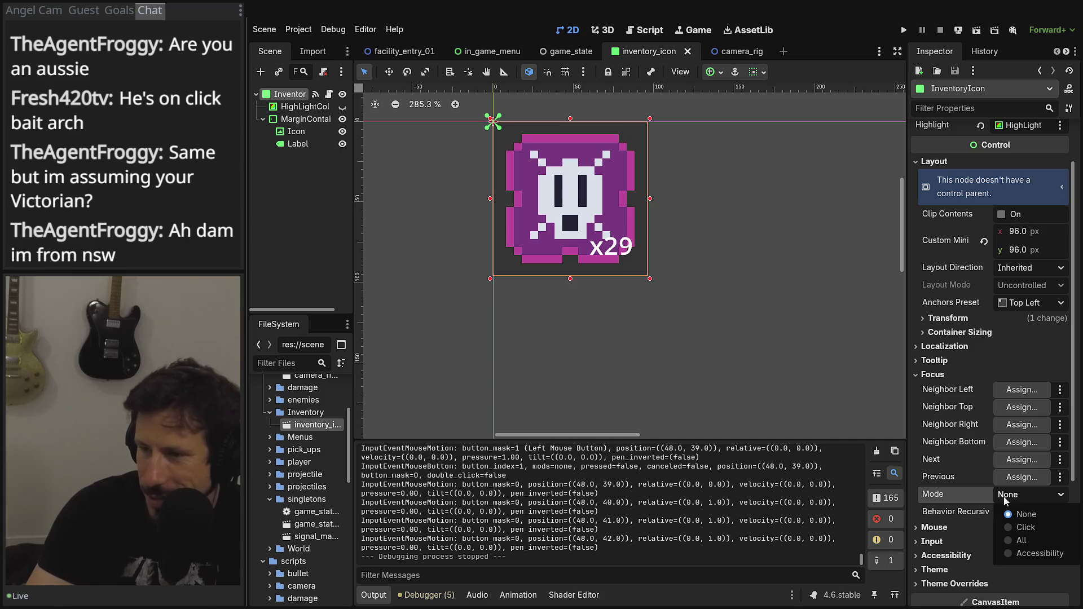
pyautogui.click(1022, 539)
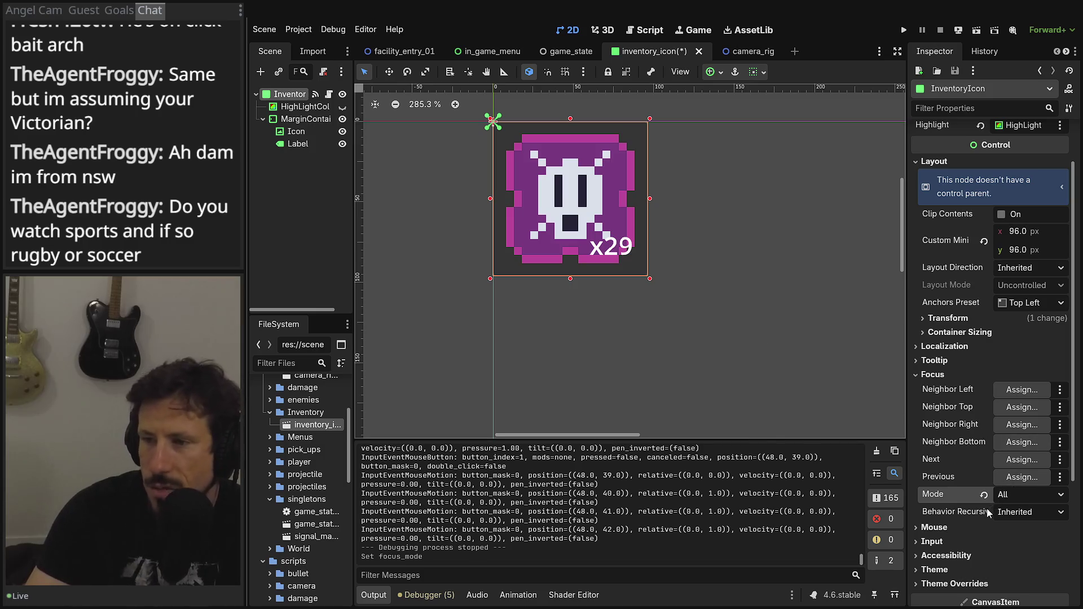
pyautogui.moveTo(965, 514)
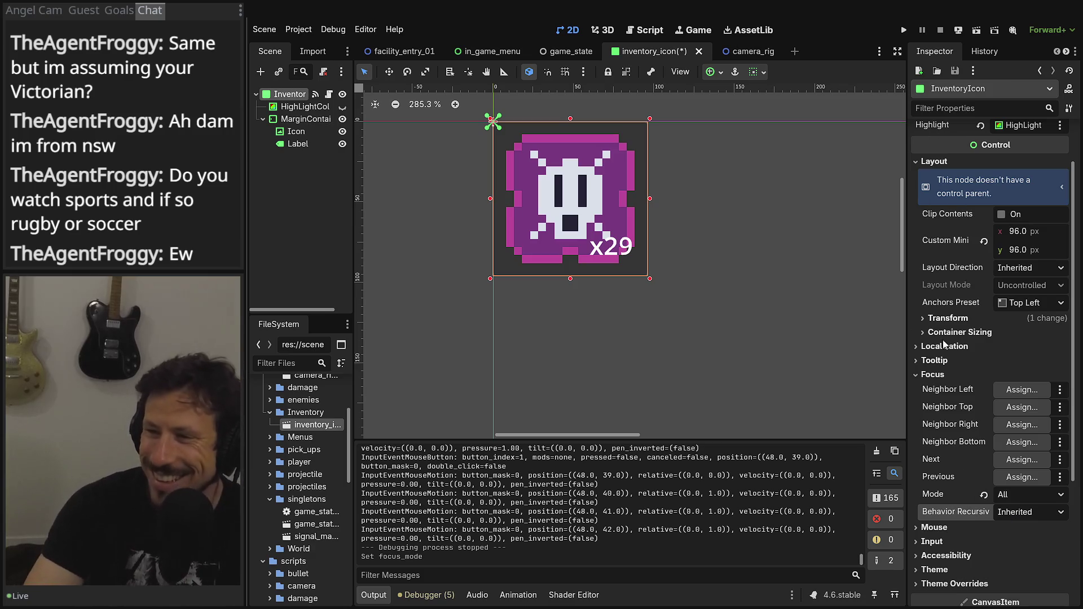
# - Resize the inspector, check Transform and Container Sizing, recentre the canvas, and clear the output log
pyautogui.moveTo(906, 321); pyautogui.dragTo(894, 323)
pyautogui.click(969, 320)
pyautogui.click(969, 319)
pyautogui.click(958, 331)
pyautogui.click(958, 331)
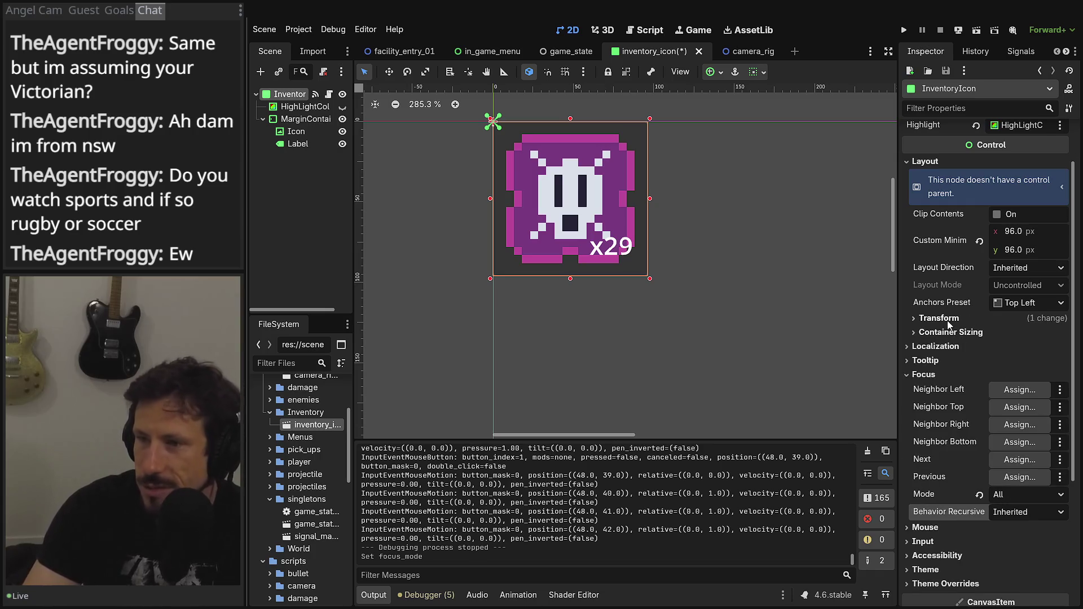
pyautogui.moveTo(897, 324); pyautogui.dragTo(738, 324)
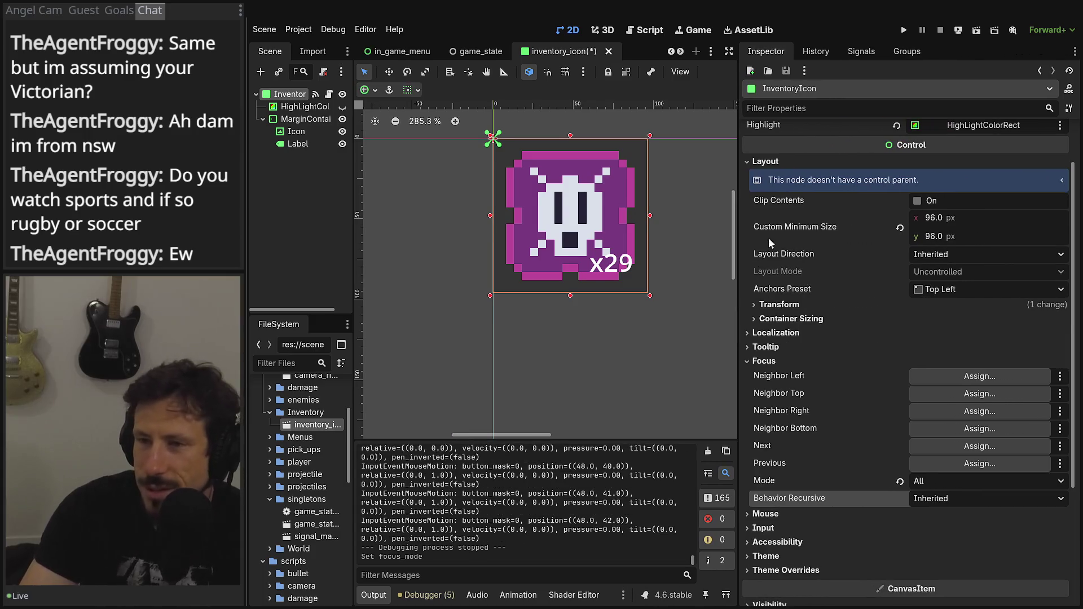
pyautogui.moveTo(734, 268); pyautogui.dragTo(891, 268)
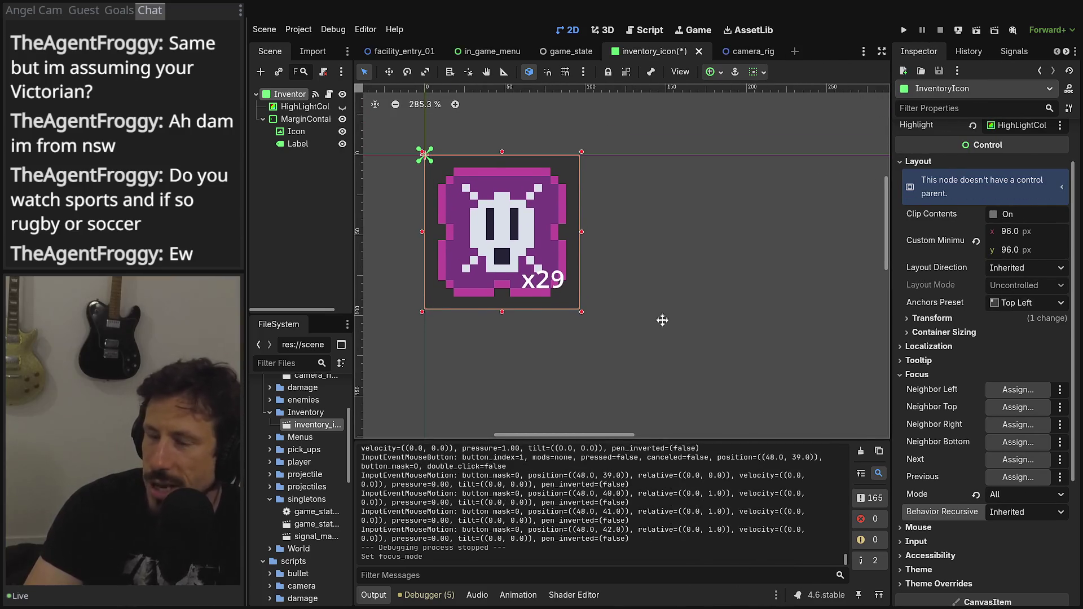
pyautogui.moveTo(666, 320); pyautogui.dragTo(709, 333)
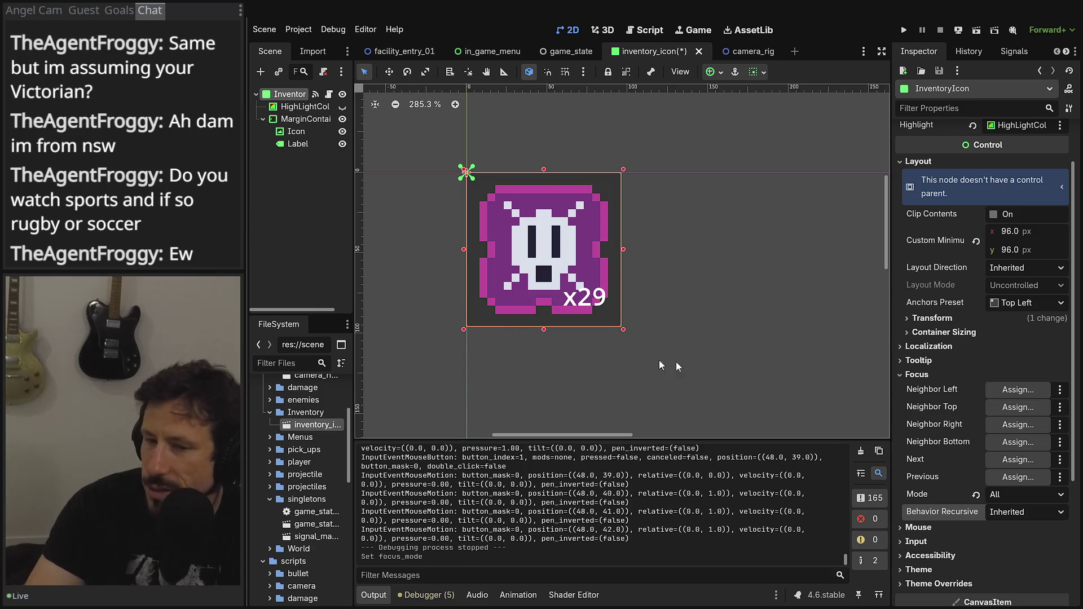
pyautogui.click(860, 451)
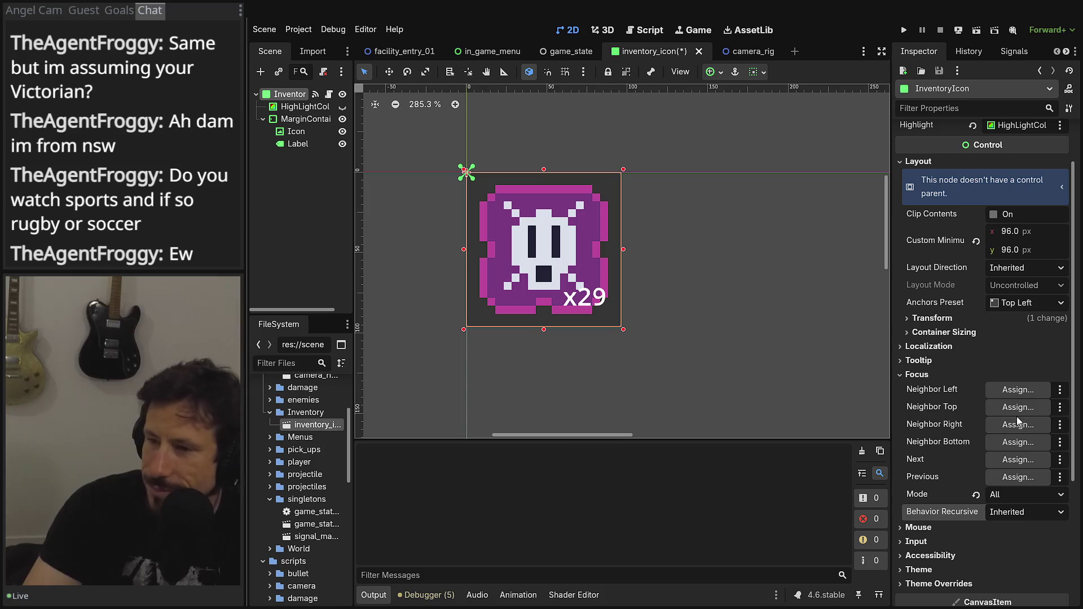
pyautogui.scroll(-2, 1017, 489)
pyautogui.click(919, 468)
pyautogui.click(919, 468)
pyautogui.moveTo(915, 438)
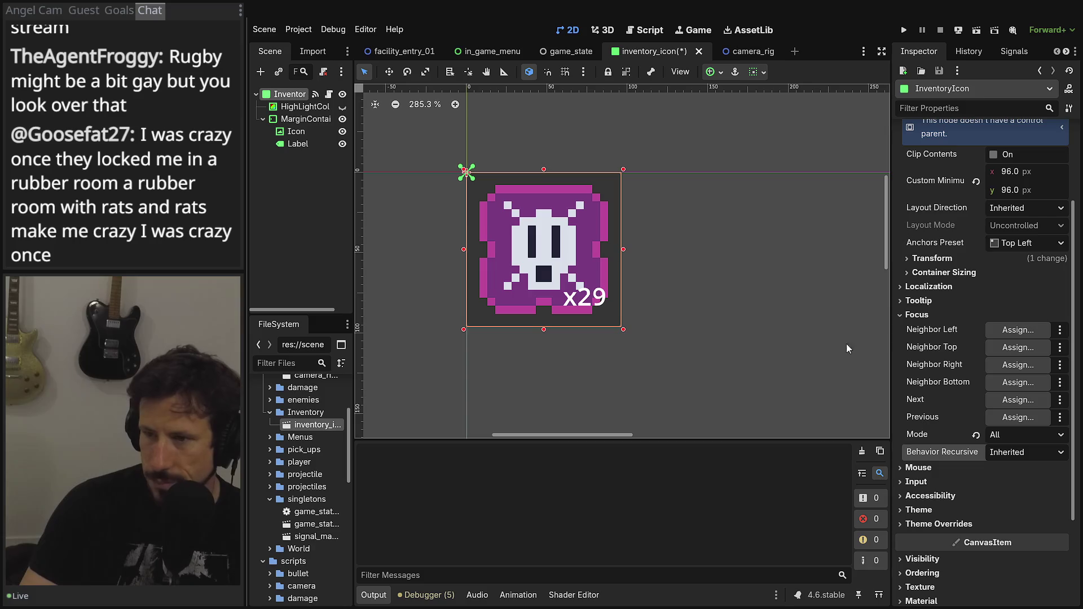
pyautogui.moveTo(904, 358)
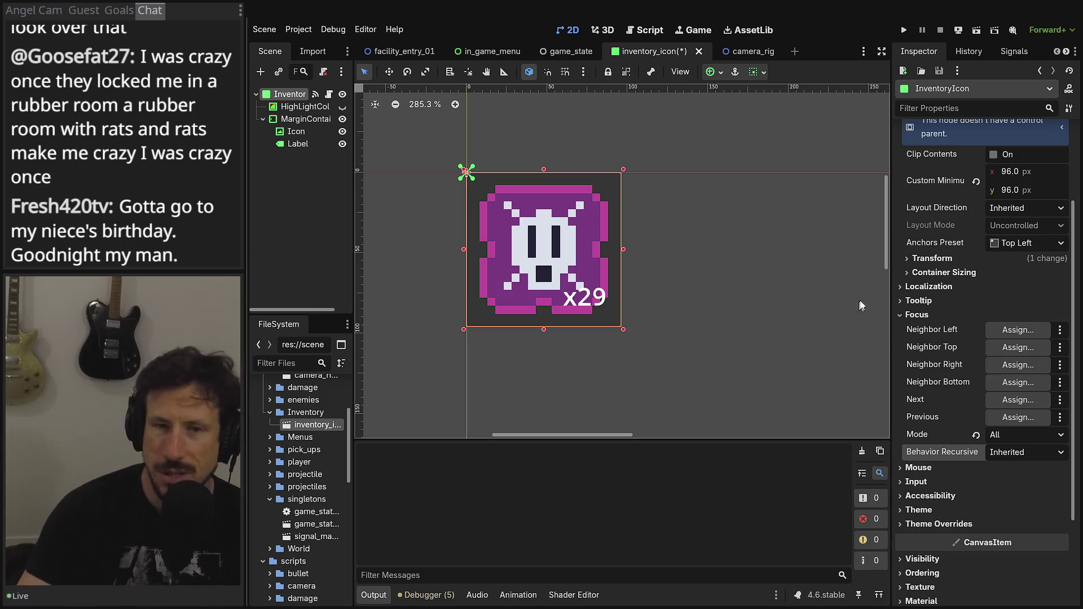
pyautogui.moveTo(889, 299); pyautogui.dragTo(785, 300)
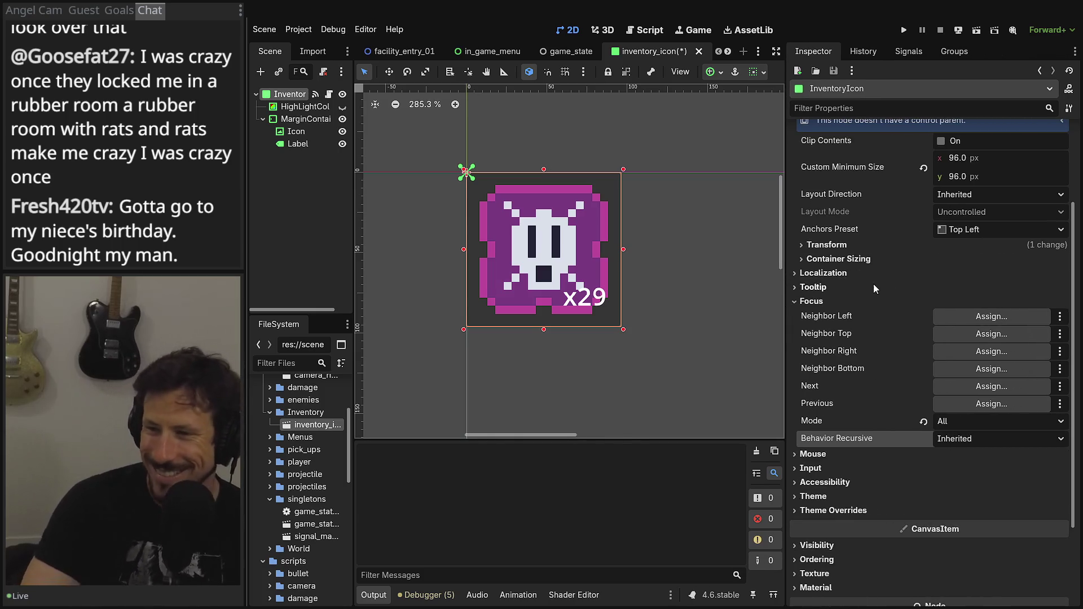
pyautogui.moveTo(910, 442)
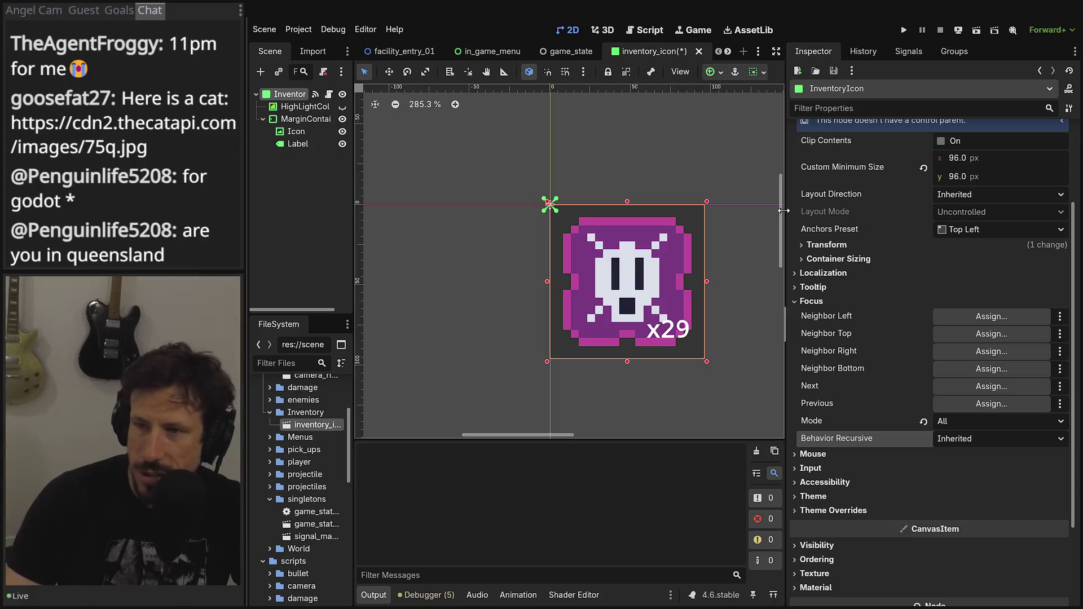
pyautogui.moveTo(786, 245); pyautogui.dragTo(810, 245)
pyautogui.moveTo(716, 245); pyautogui.dragTo(661, 228)
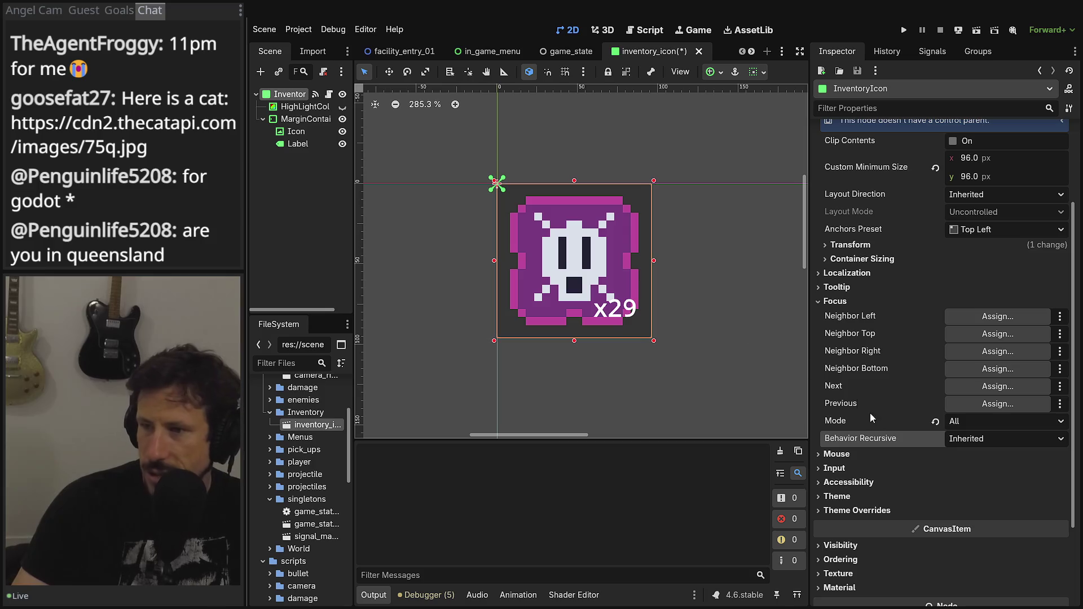
pyautogui.click(996, 386)
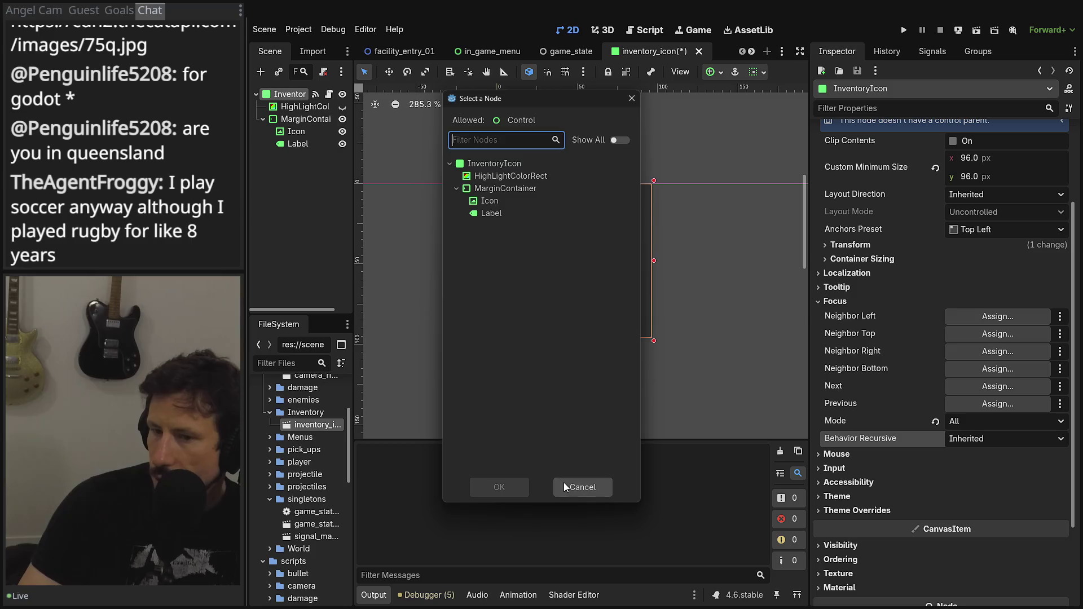
pyautogui.click(562, 483)
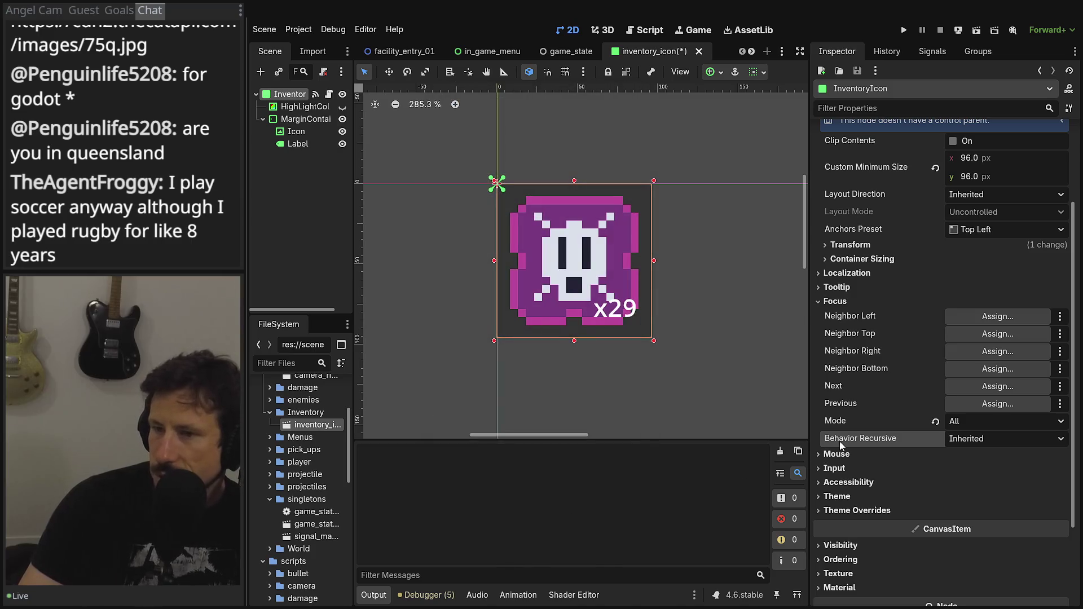
pyautogui.moveTo(840, 443)
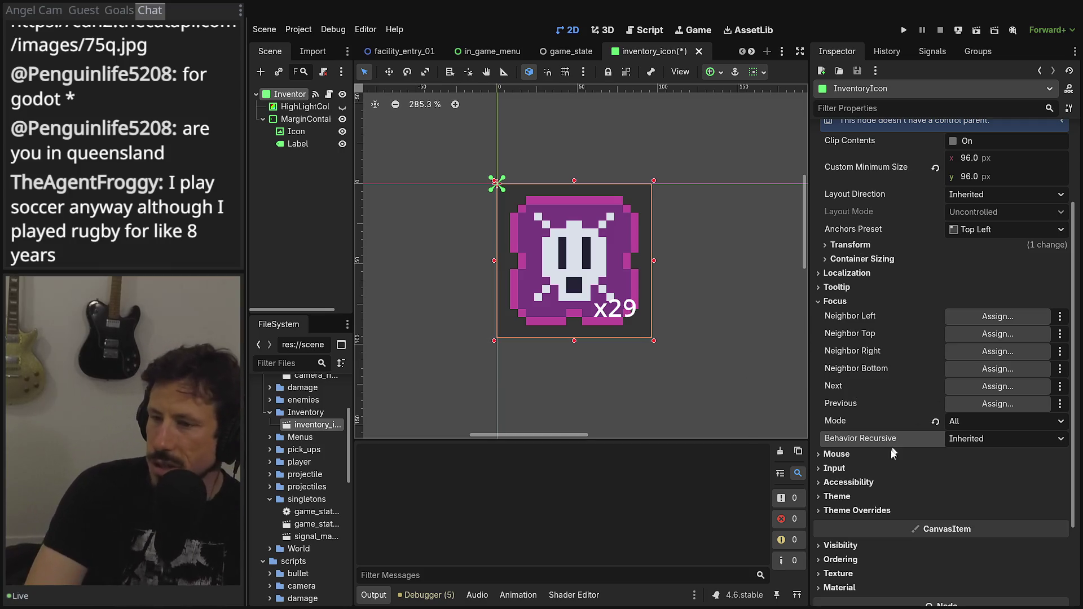
pyautogui.moveTo(828, 425)
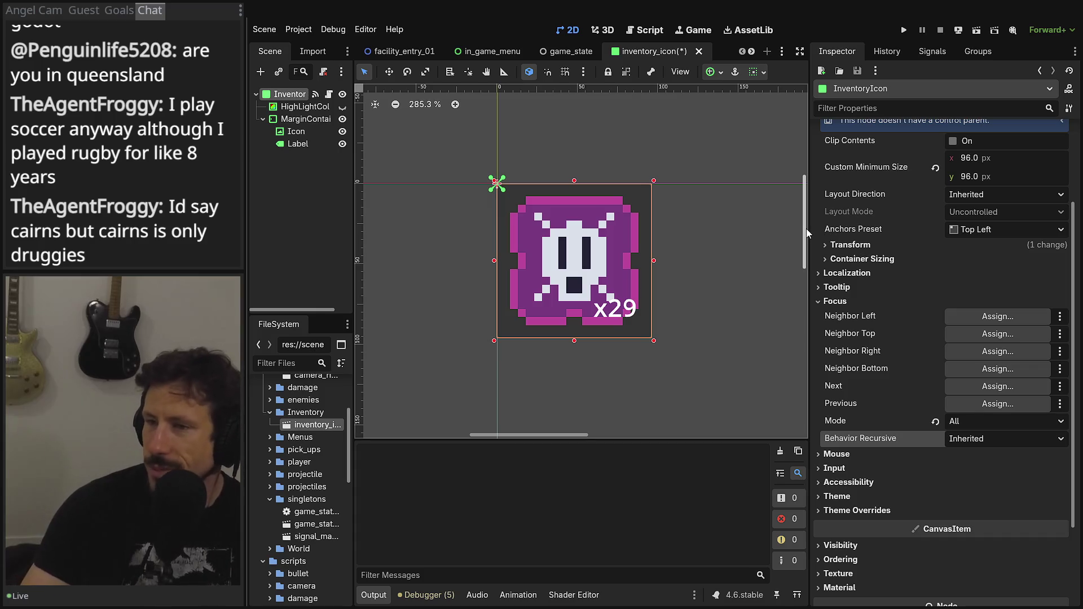
pyautogui.moveTo(810, 248)
pyautogui.mouseDown()
pyautogui.moveTo(685, 265)
pyautogui.moveTo(822, 294)
pyautogui.mouseUp()
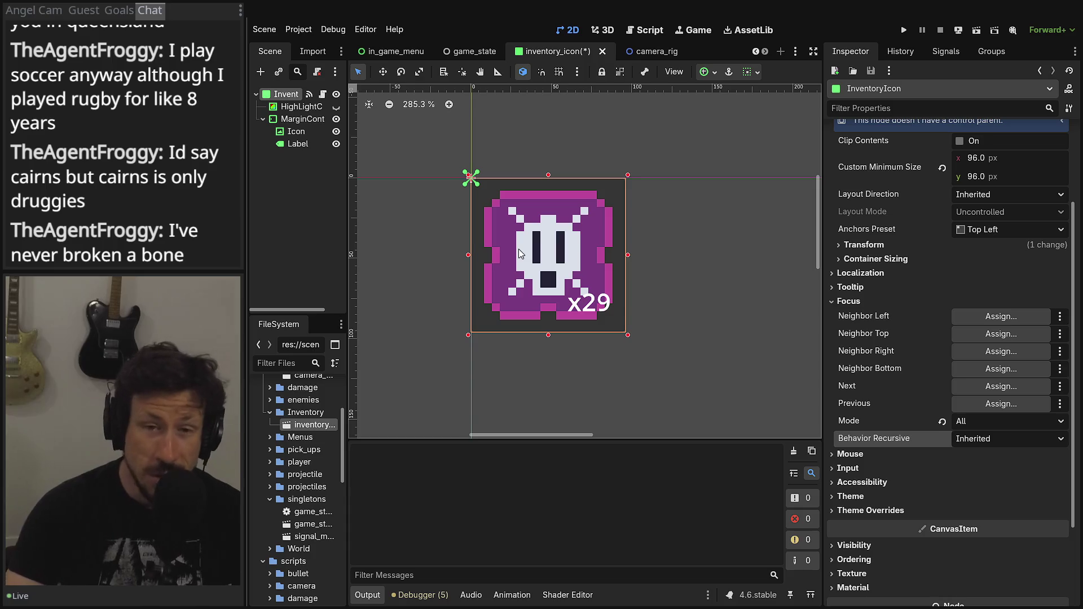
pyautogui.hscroll(2, 669, 314)
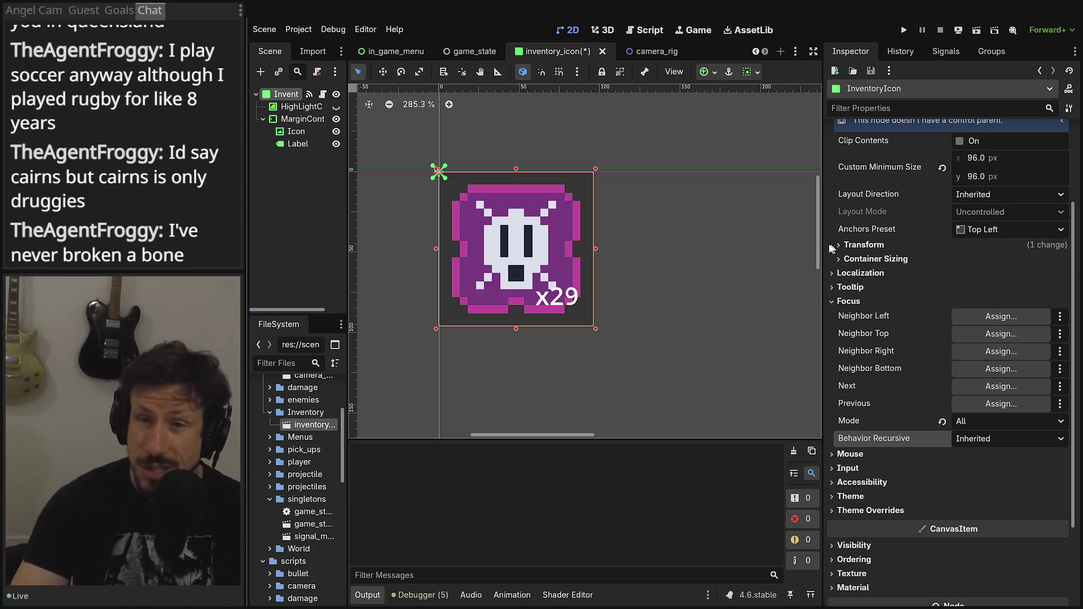
pyautogui.moveTo(348, 175); pyautogui.dragTo(372, 175)
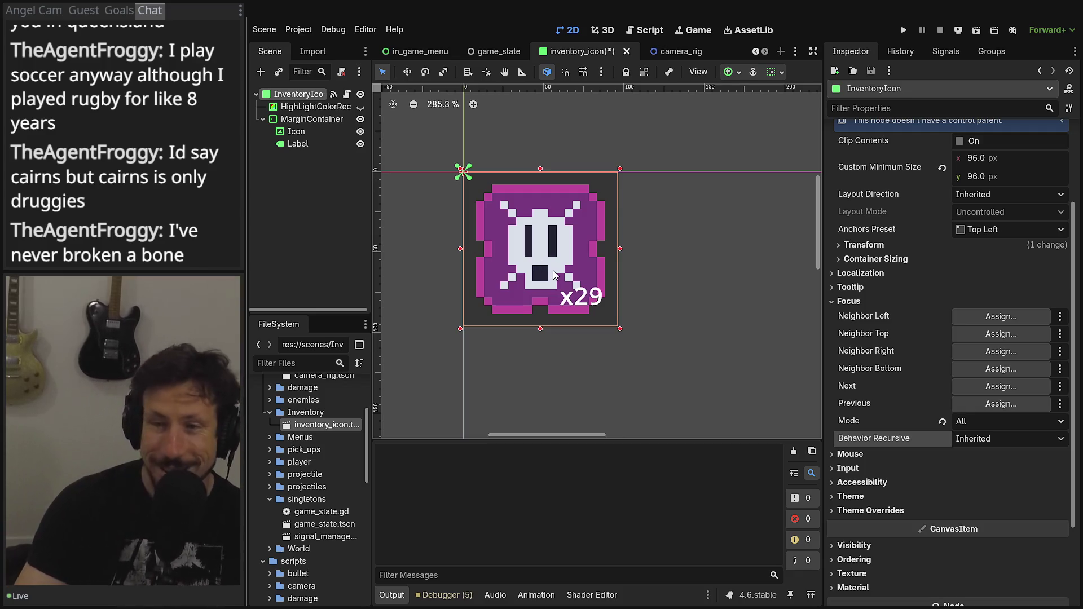
pyautogui.scroll(2, 677, 280)
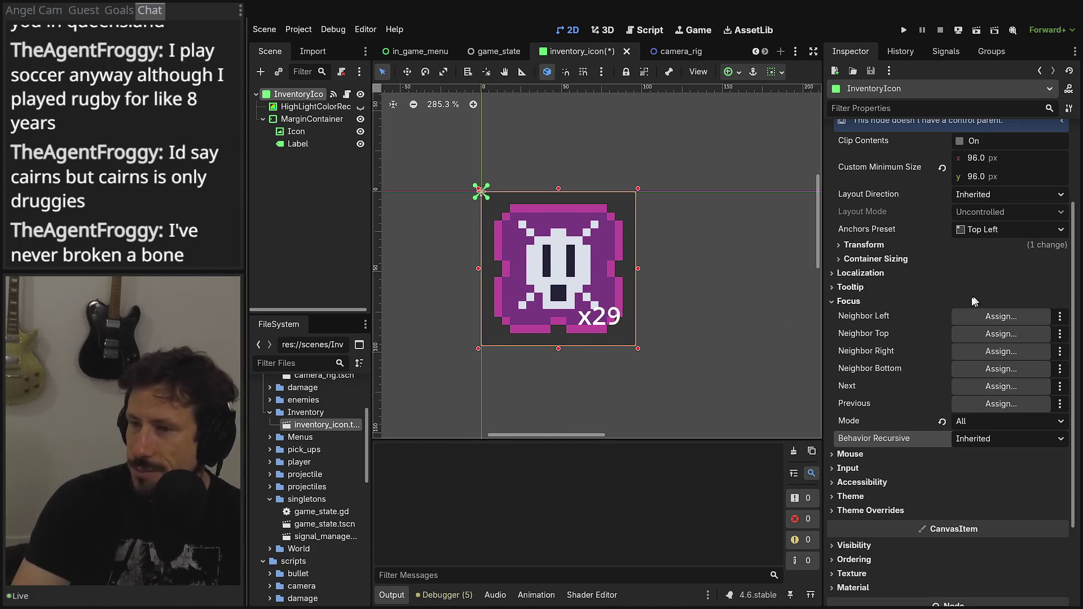
pyautogui.click(868, 300)
pyautogui.click(861, 324)
pyautogui.click(860, 325)
pyautogui.click(858, 312)
pyautogui.click(858, 312)
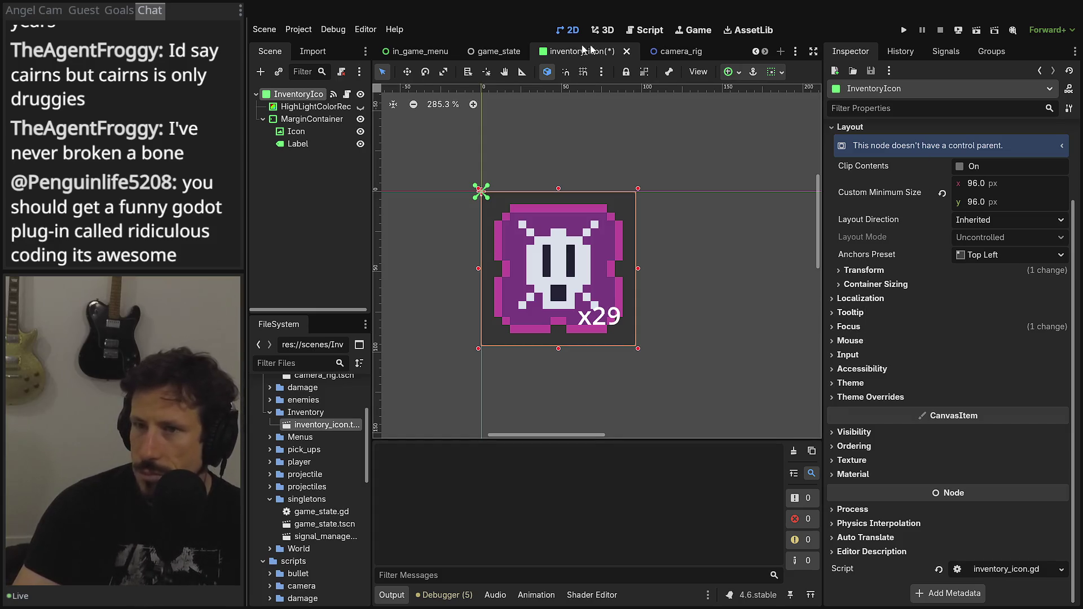
pyautogui.click(346, 94)
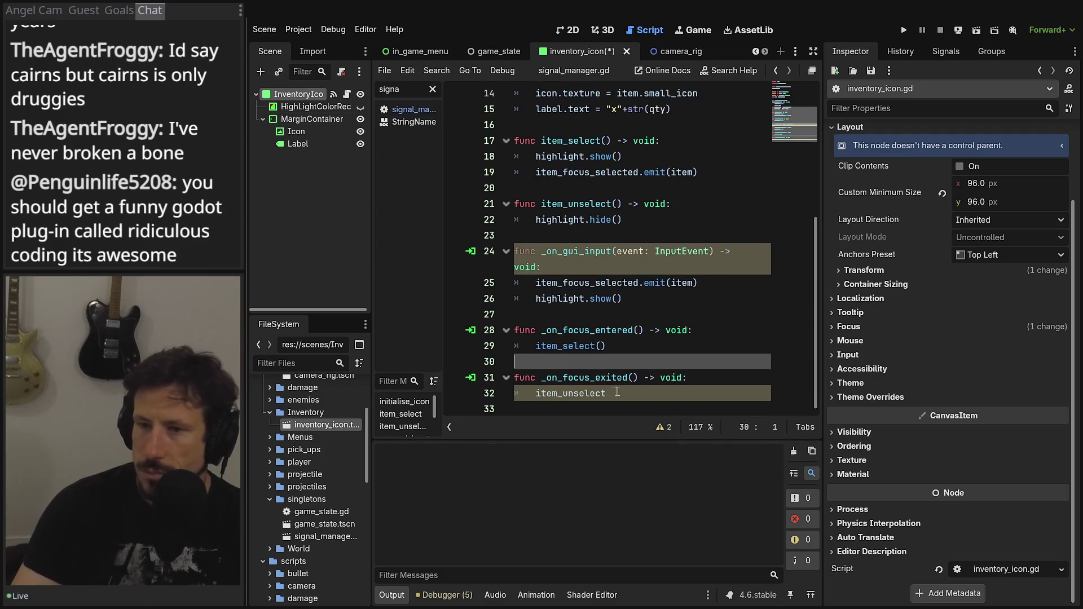
# - Delete the _on_gui_input function from inventory_icon.gd and disconnect its gui_input signal connection
pyautogui.moveTo(629, 299)
pyautogui.mouseDown()
pyautogui.moveTo(516, 282)
pyautogui.moveTo(513, 251)
pyautogui.moveTo(490, 237)
pyautogui.mouseUp()
pyautogui.press('BackSpace')
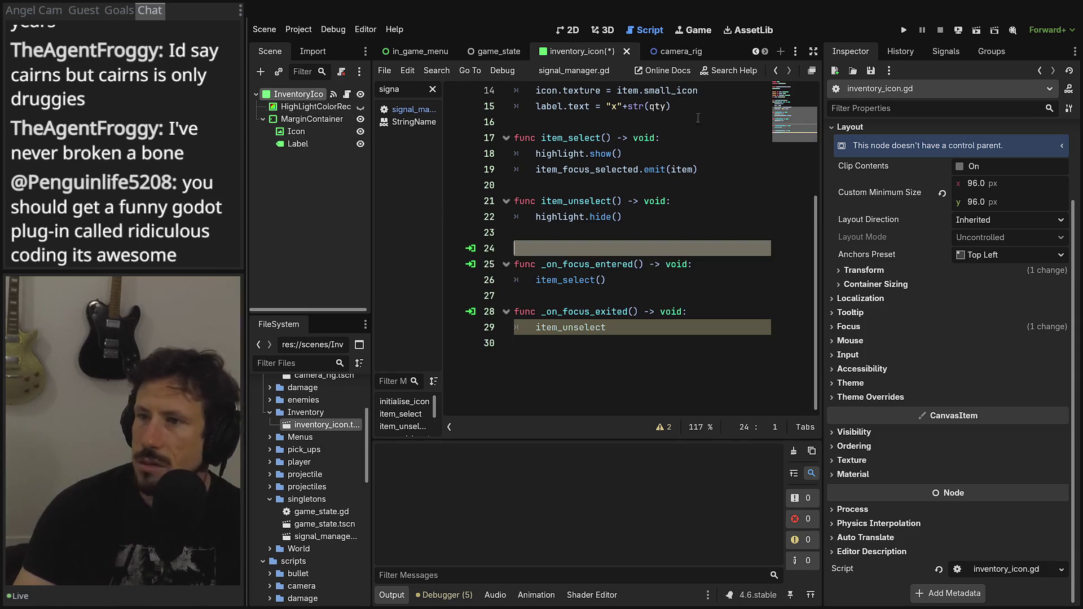
pyautogui.click(945, 51)
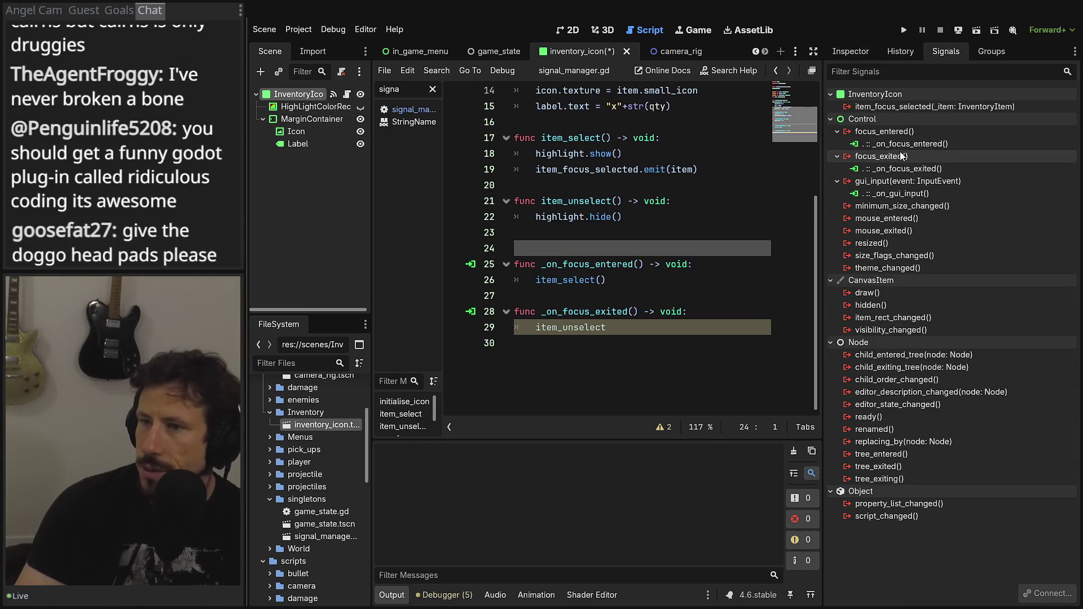
pyautogui.rightClick(901, 193)
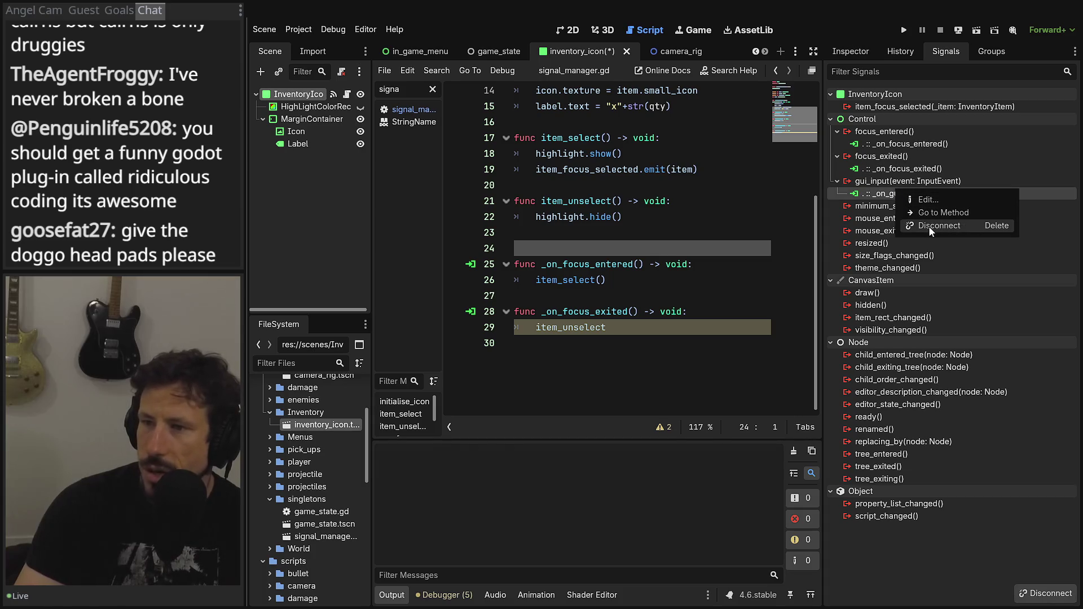
pyautogui.click(928, 226)
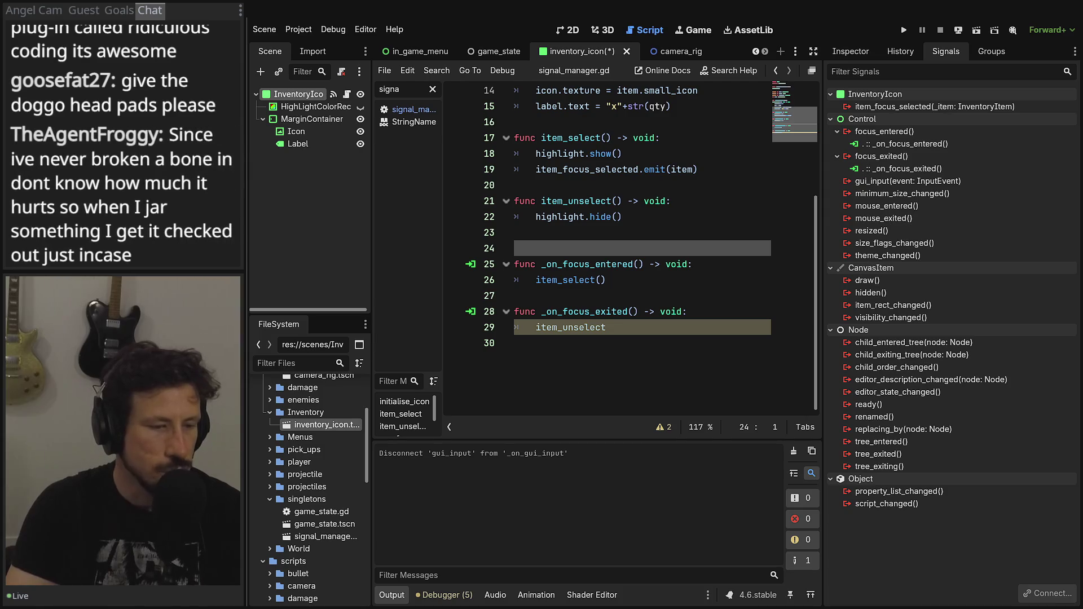
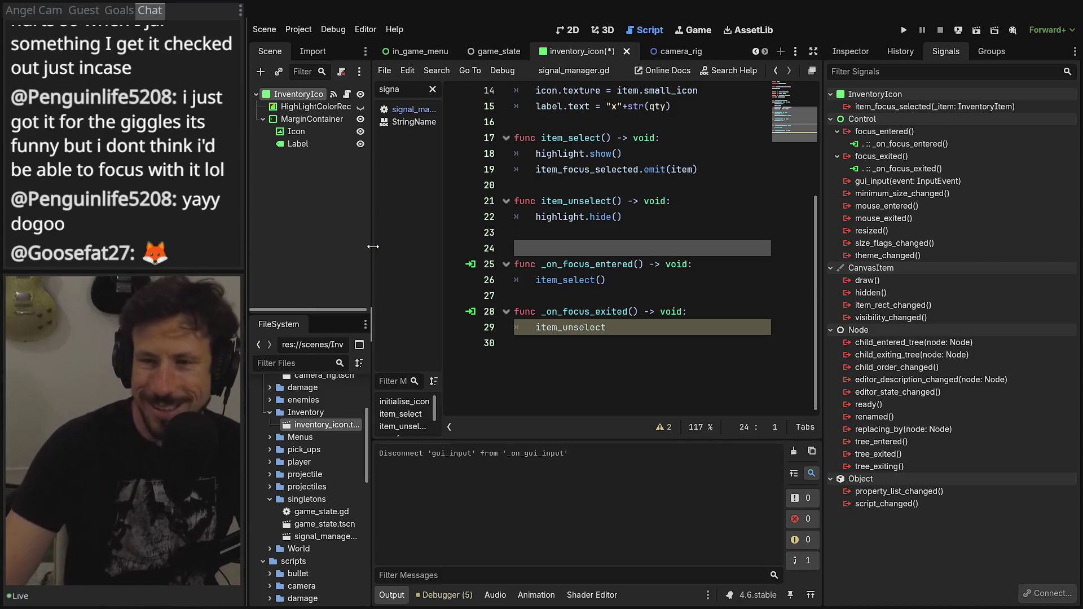
# - Change line 29 to item_unselect(), save the inventory icon script, and run the project with F5
pyautogui.click(583, 347)
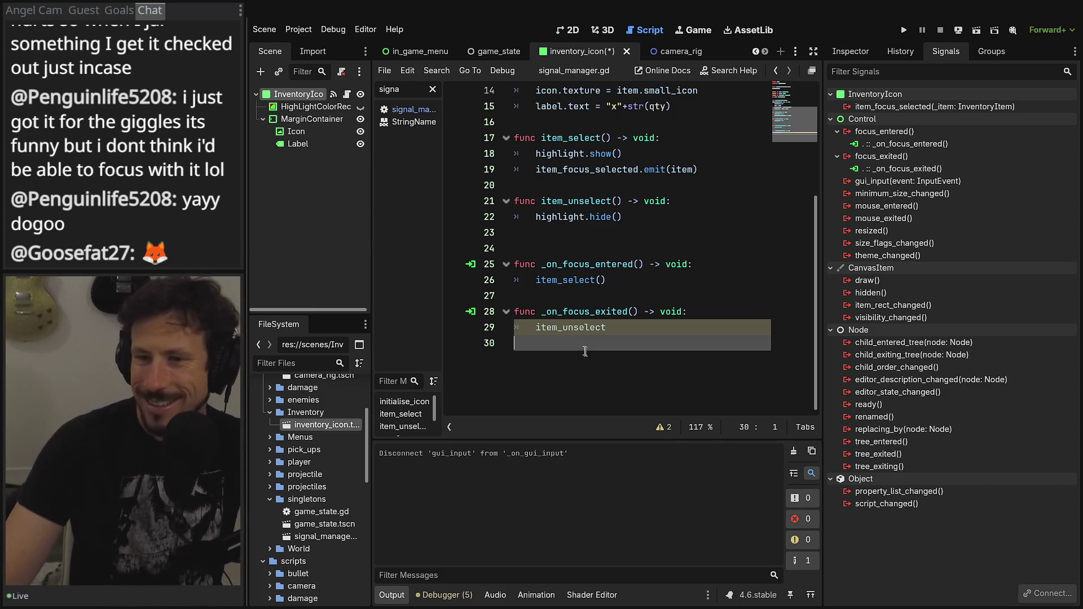
pyautogui.click(635, 326)
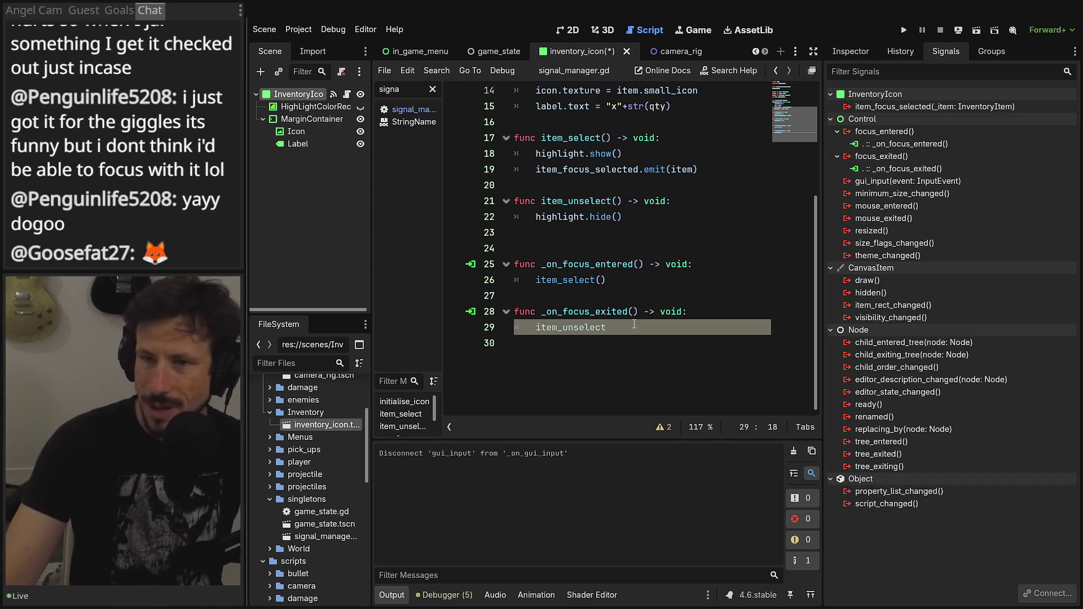
pyautogui.write('(')
pyautogui.hotkey('ctrl', 's')
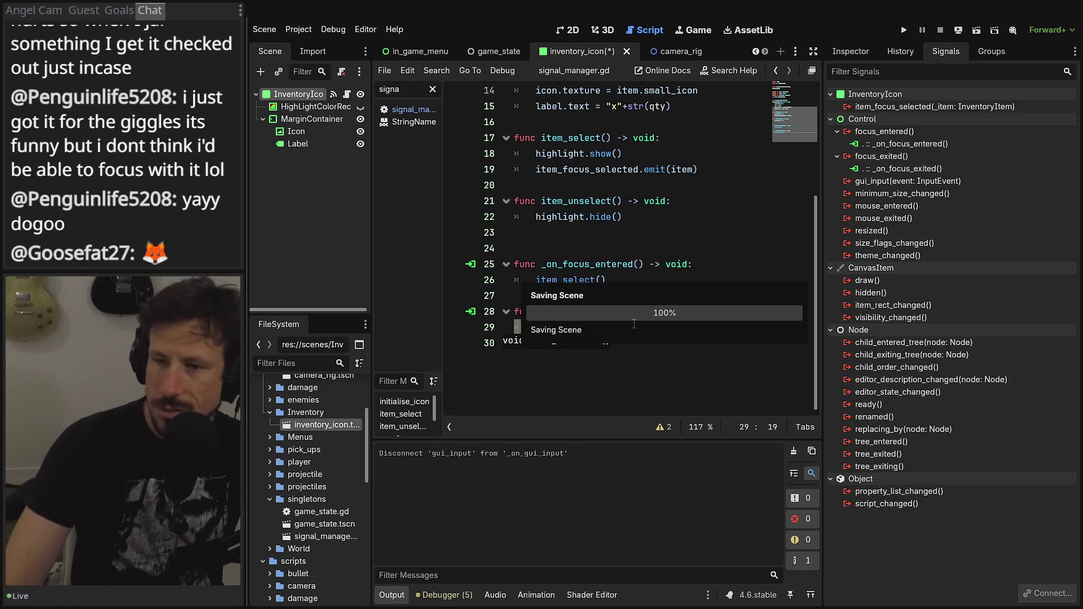
pyautogui.press('F5')
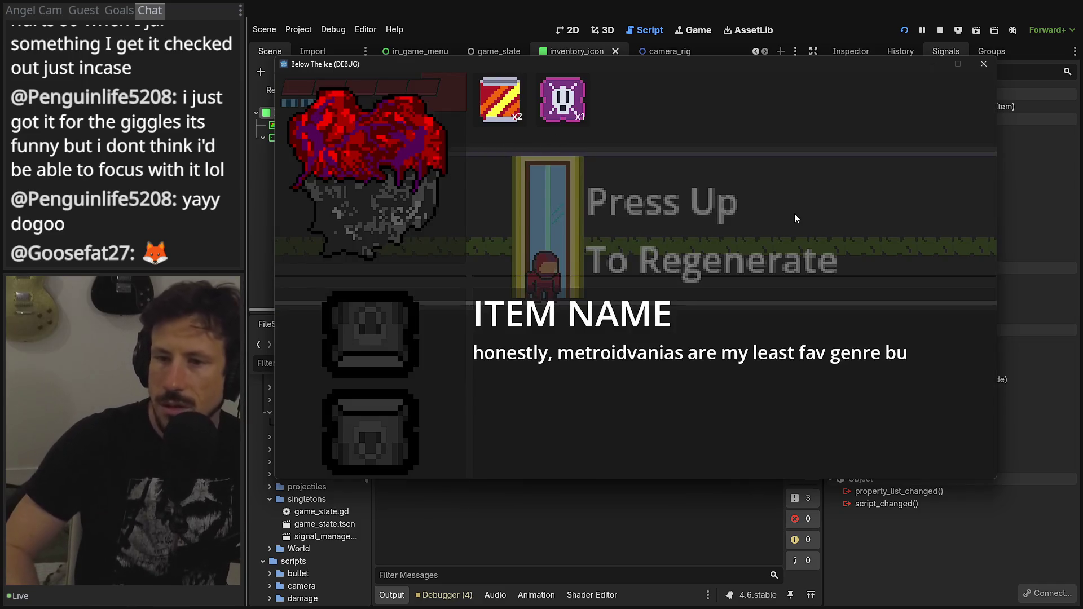
# - Reopen the game's inventory to show the Reliquidfy description, then close the Chrome window
pyautogui.press('i')
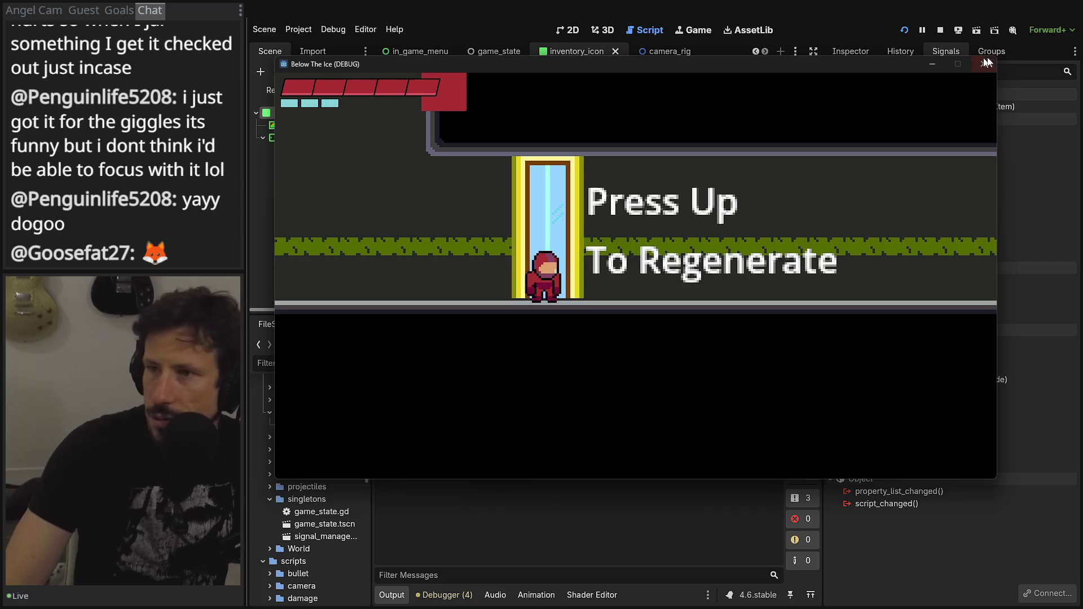
pyautogui.press('i')
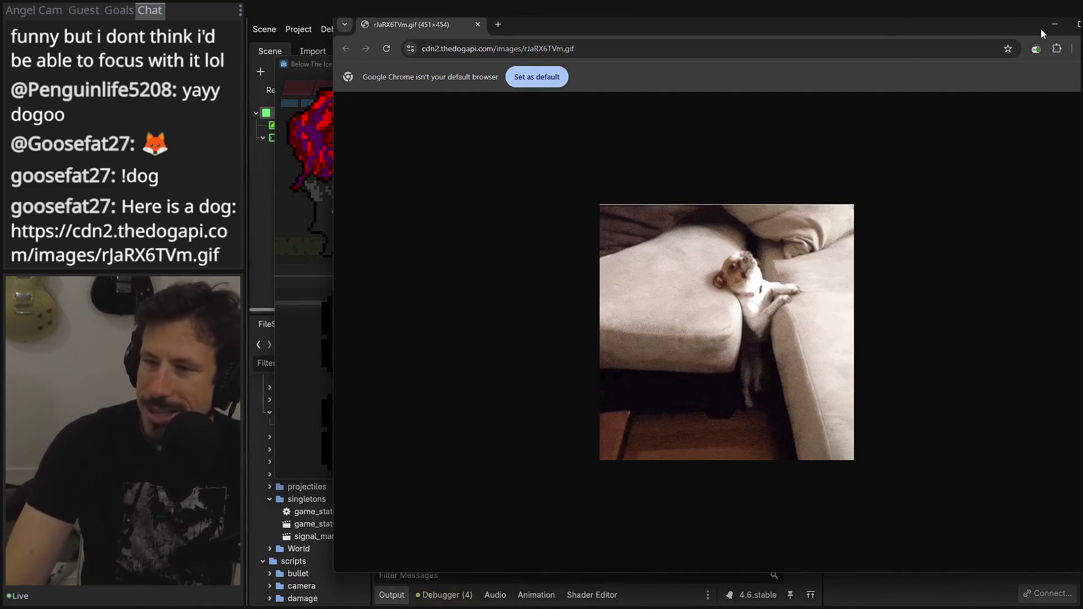
pyautogui.click(1075, 27)
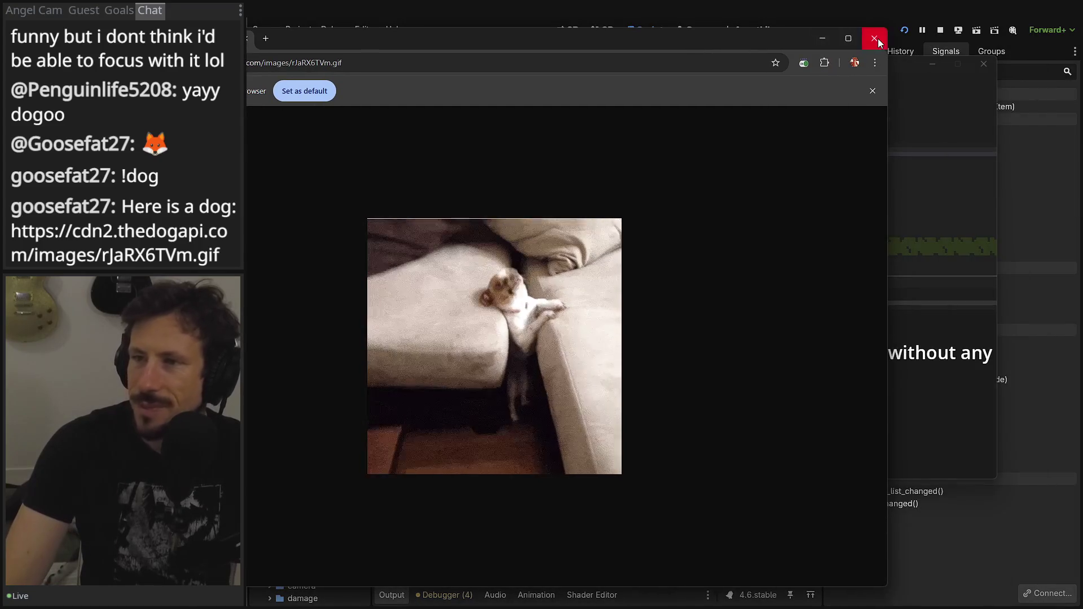
pyautogui.click(875, 37)
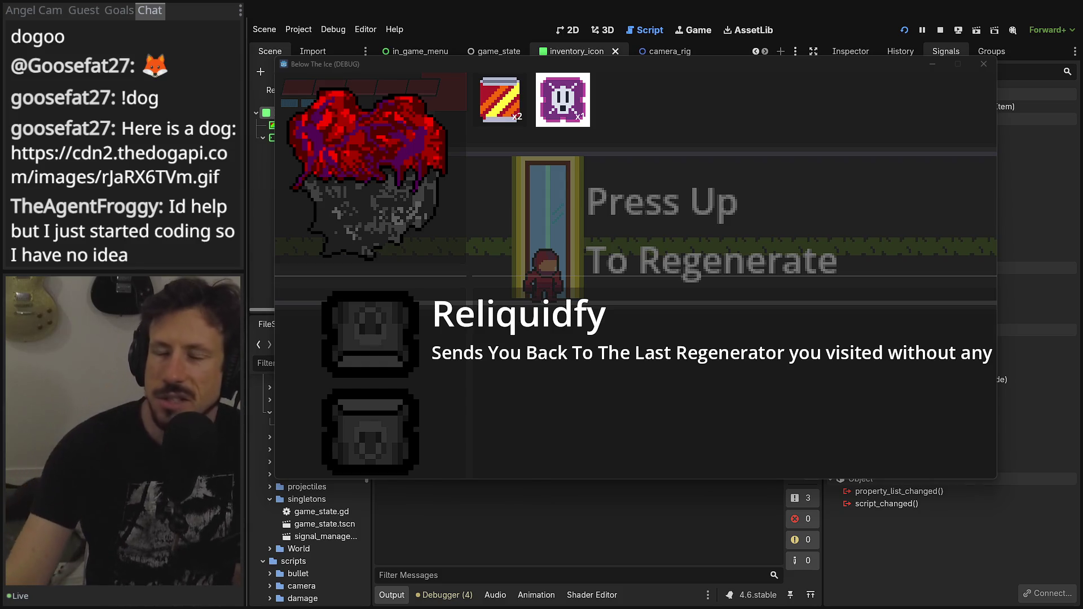
# - Alternate focus between the Fiend Soda and Reliquidfy icons to check highlight and description swapping
pyautogui.press('Left')
pyautogui.press('Right')
pyautogui.press('Left')
pyautogui.press('Right')
pyautogui.press('Left')
pyautogui.press('Right')
pyautogui.press('Left')
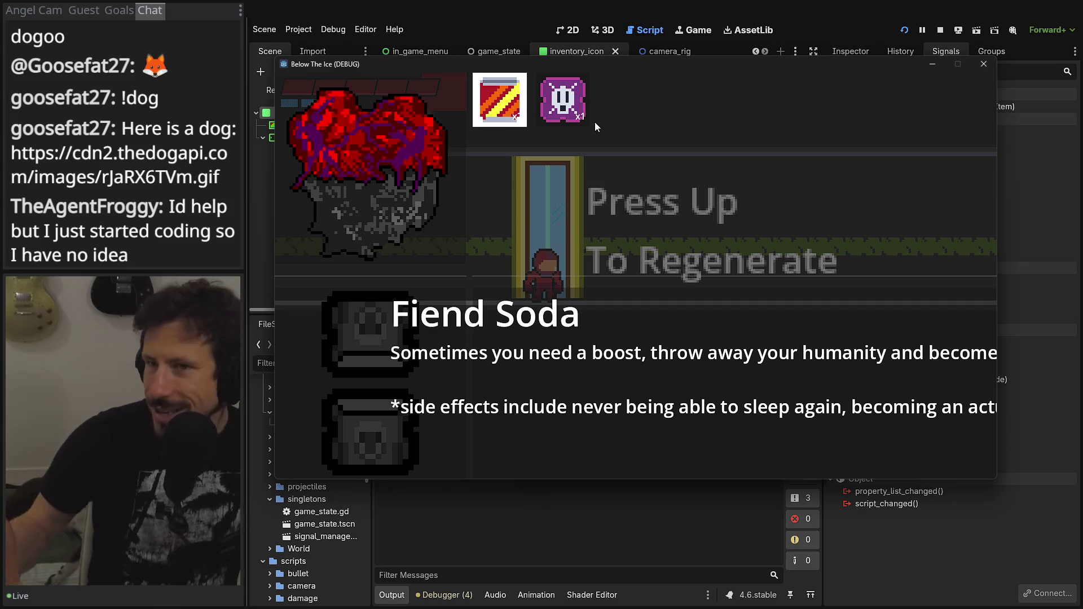
pyautogui.click(562, 97)
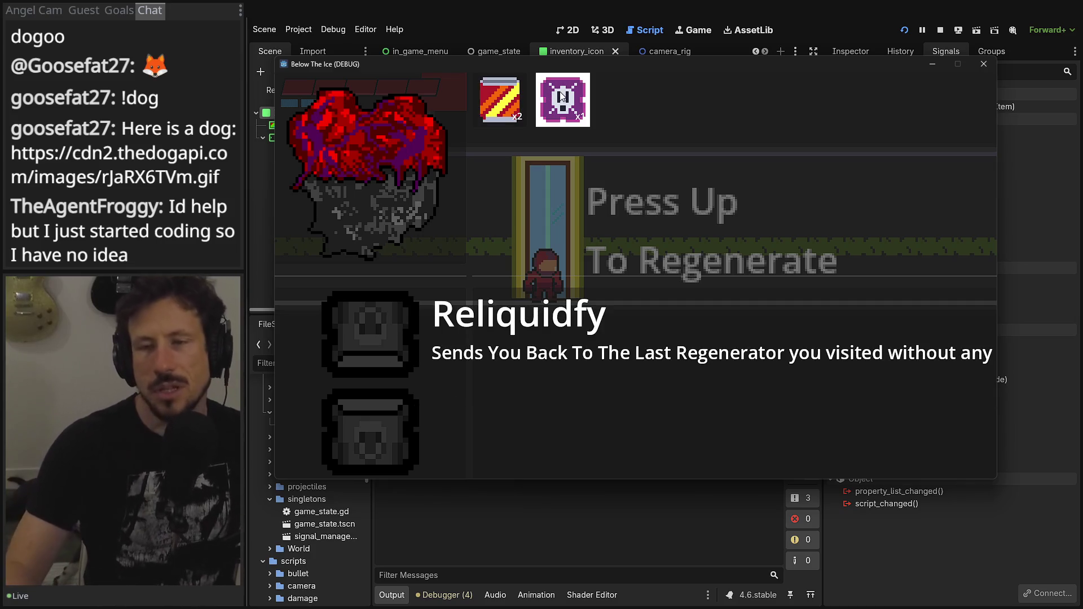
pyautogui.press('Left')
pyautogui.press('Right')
pyautogui.press('Left')
pyautogui.press('Right')
pyautogui.press('Left')
pyautogui.press('Right')
pyautogui.press('Left')
pyautogui.press('Right')
pyautogui.press('Left')
pyautogui.press('Right')
pyautogui.press('Left')
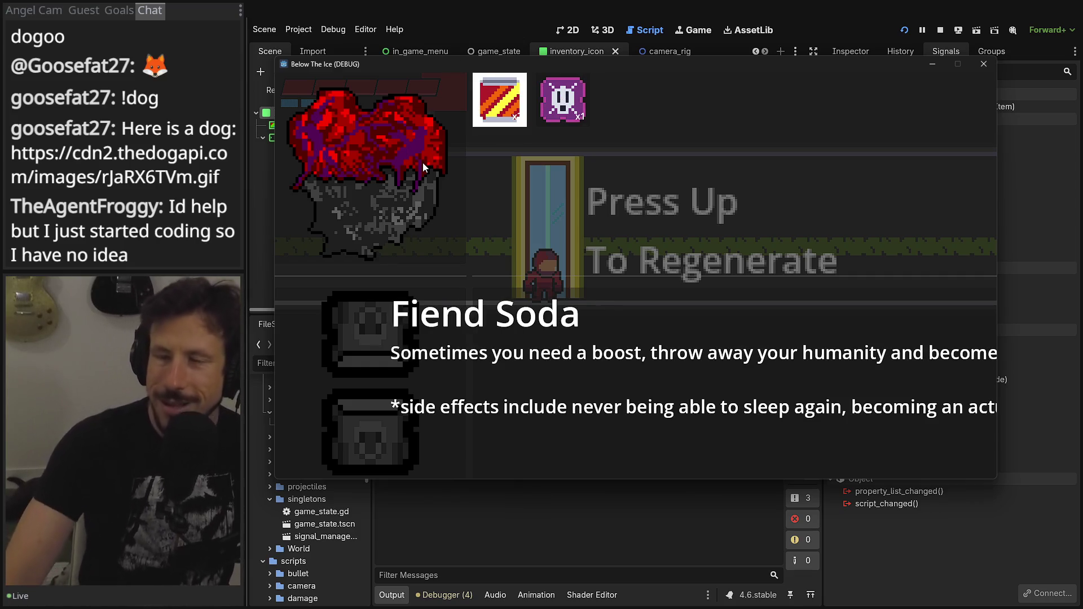
pyautogui.press('Right')
# - Focus Fiend Soda and cycle items again, then close the game and view inventory_icon in 2D
pyautogui.click(519, 111)
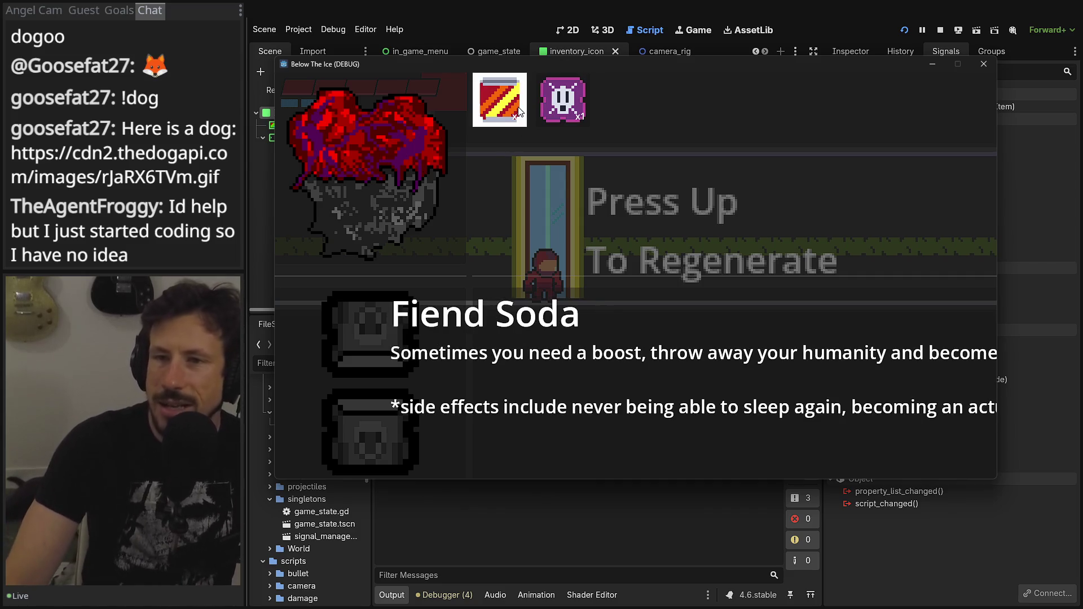
pyautogui.press('Right')
pyautogui.press('Left')
pyautogui.press('Right')
pyautogui.press('Left')
pyautogui.press('Right')
pyautogui.press('Left')
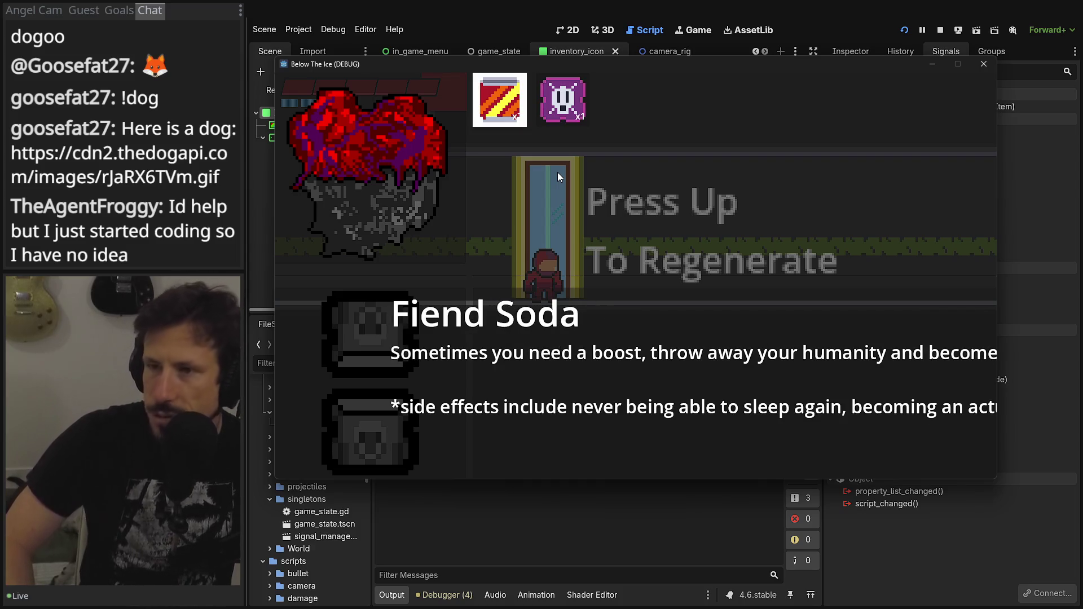
pyautogui.press('Right')
pyautogui.press('Left')
pyautogui.press('Right')
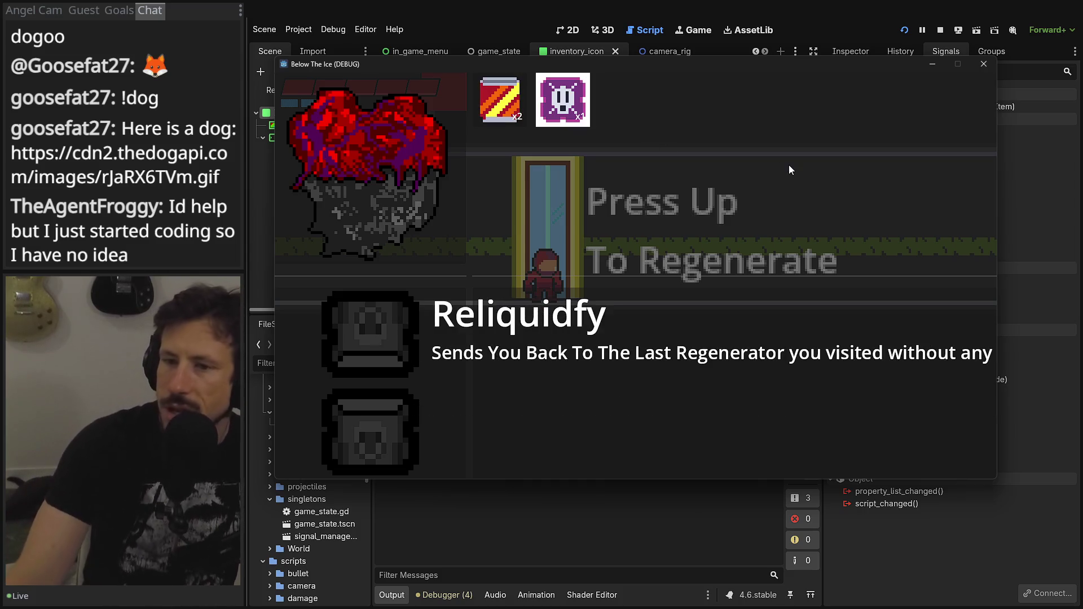
pyautogui.click(982, 62)
pyautogui.click(581, 31)
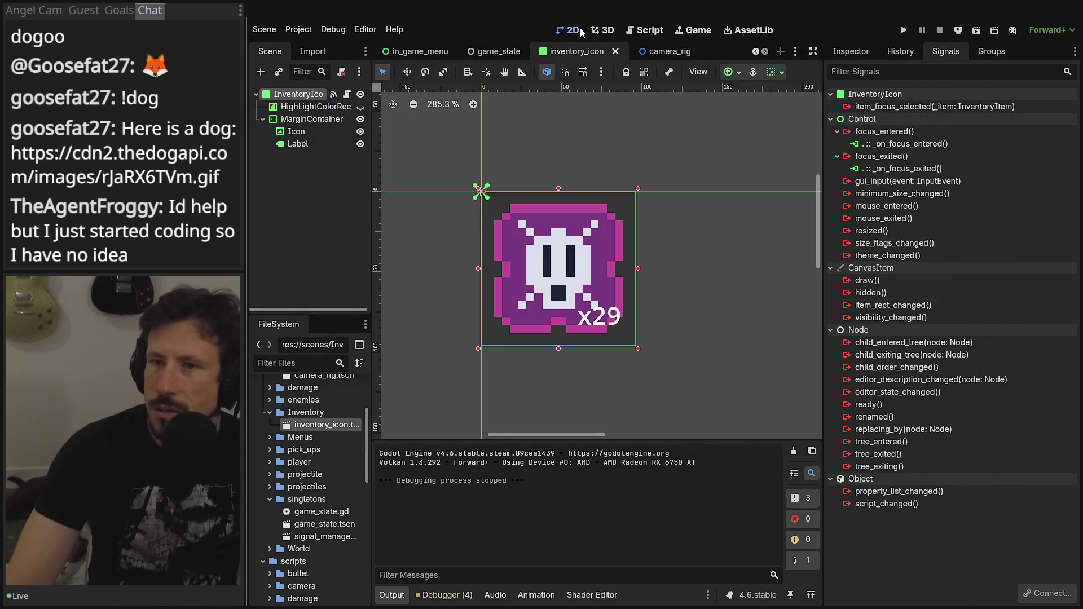
# - Switch to the camera_rig scene and filter the FileSystem files by 'face'
pyautogui.click(420, 52)
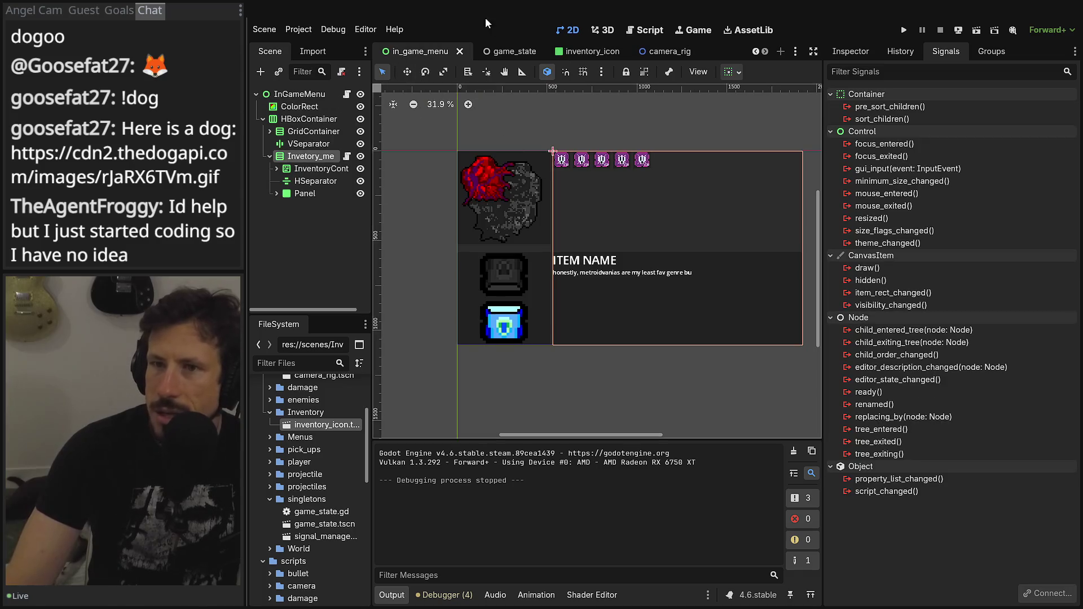
pyautogui.click(665, 51)
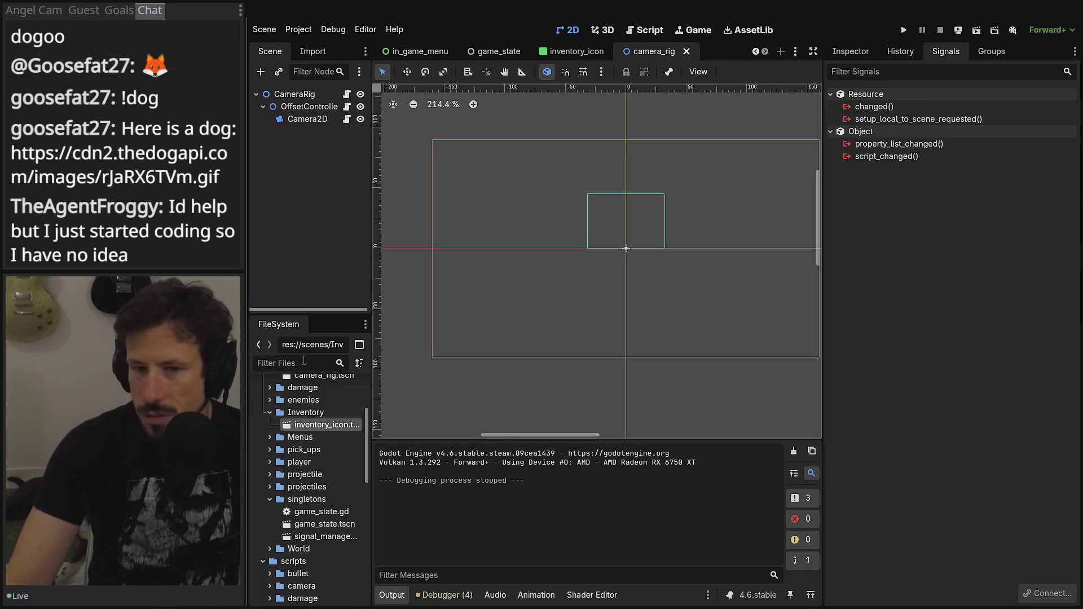
pyautogui.click(302, 362)
pyautogui.write('da')
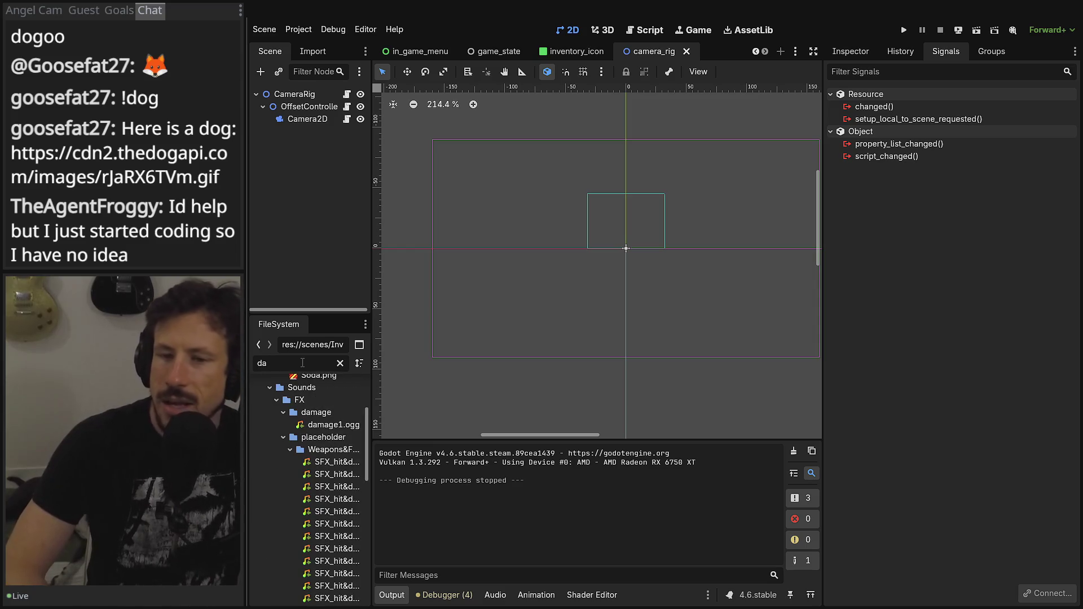
pyautogui.press('BackSpace')
pyautogui.press('BackSpace')
pyautogui.write('face')
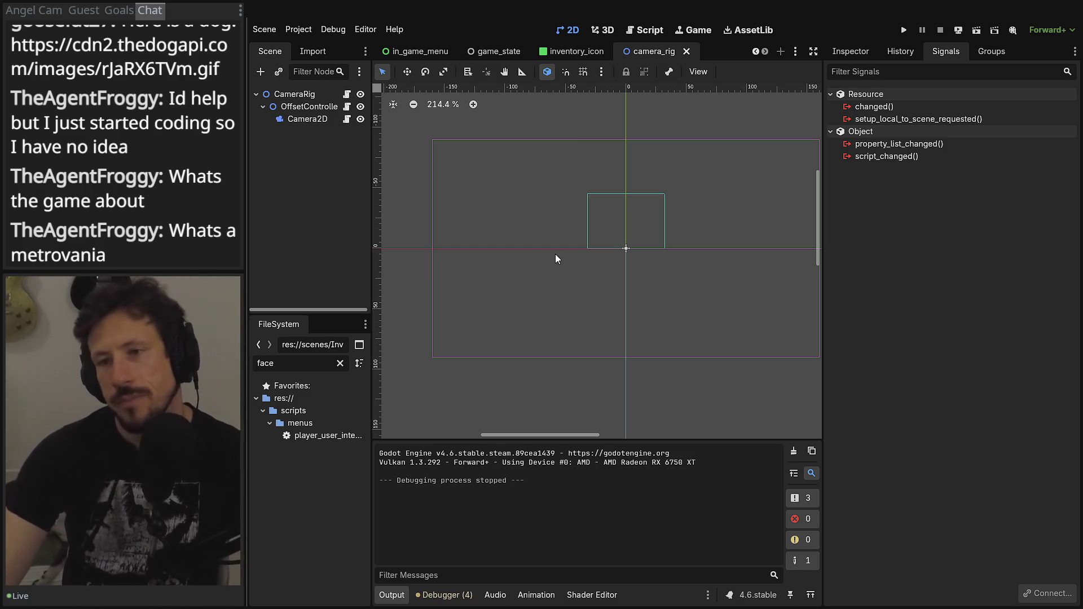
# - Clear the FileSystem filter and run the project again
pyautogui.hscroll(2, 532, 232)
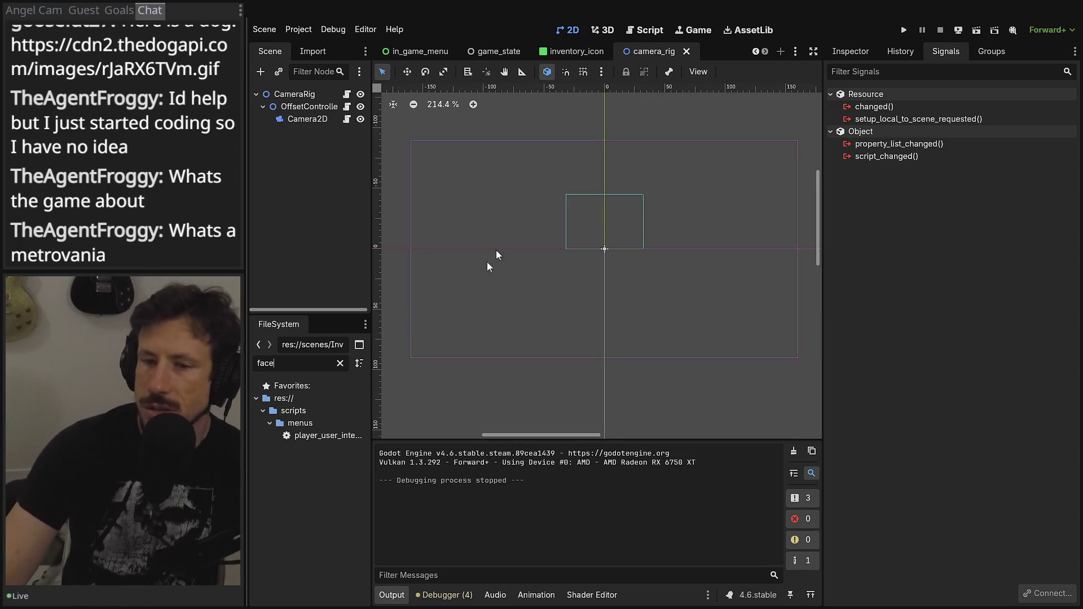
pyautogui.click(340, 363)
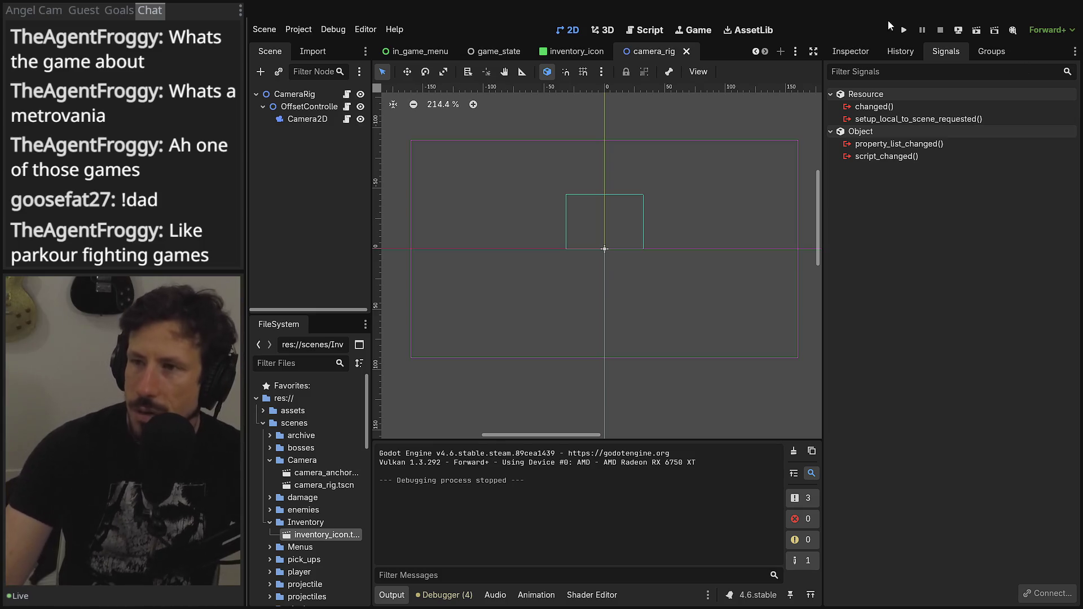
pyautogui.click(902, 31)
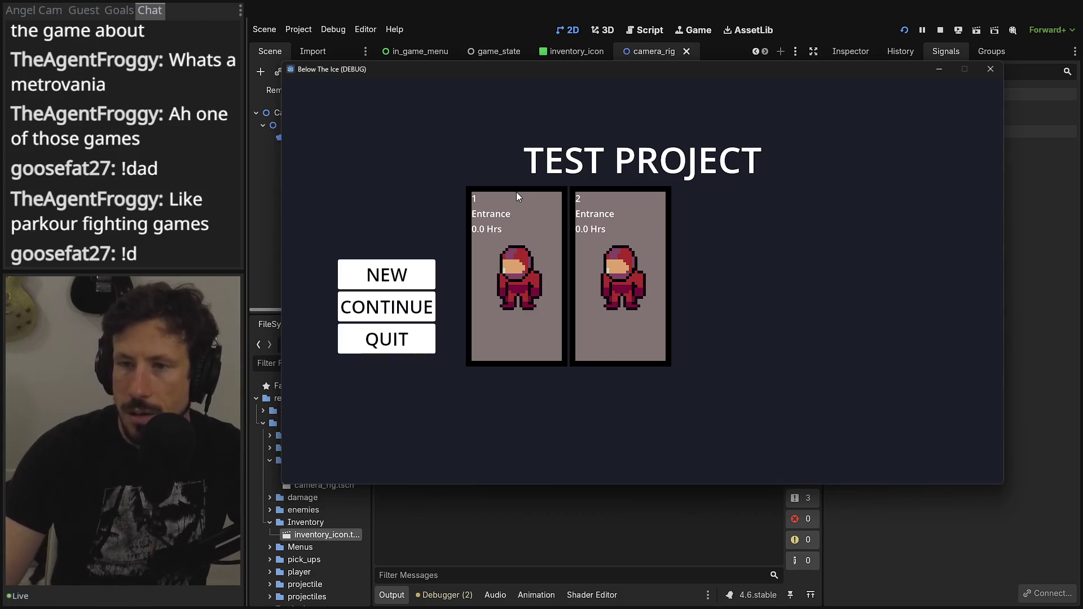
# - Start a new game and run the player across the ledges toward the cracked wall
pyautogui.press('Return')
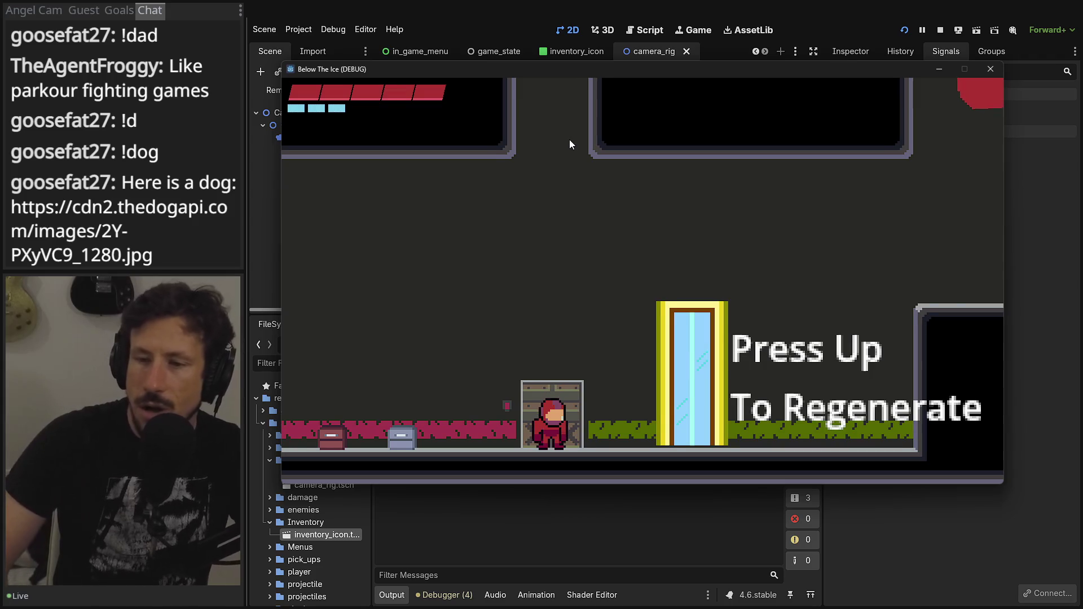
pyautogui.press('Right')
pyautogui.press('Left')
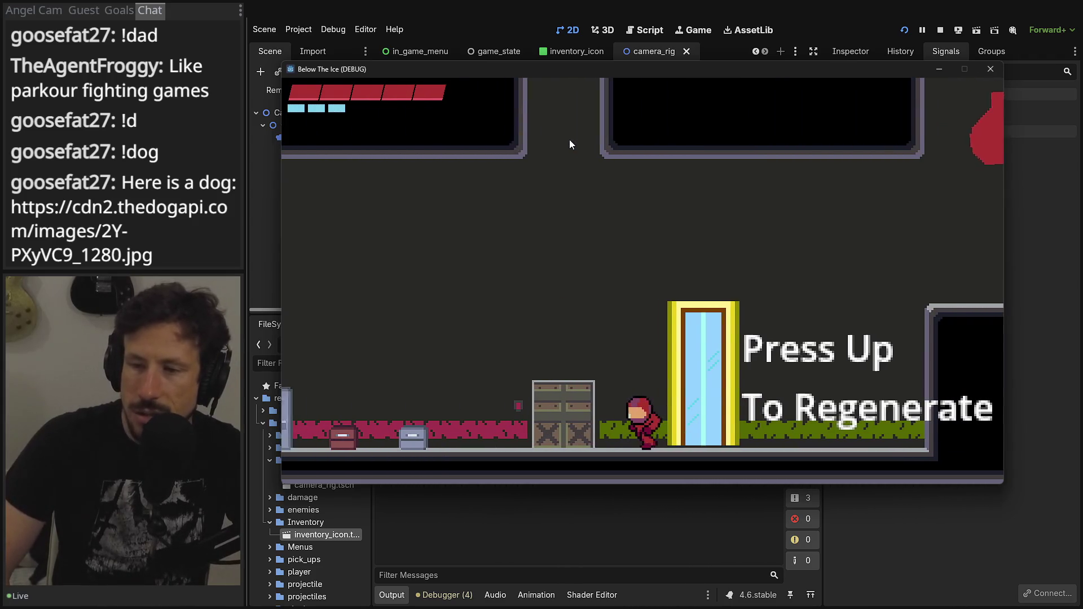
pyautogui.press('space')
pyautogui.press('Right')
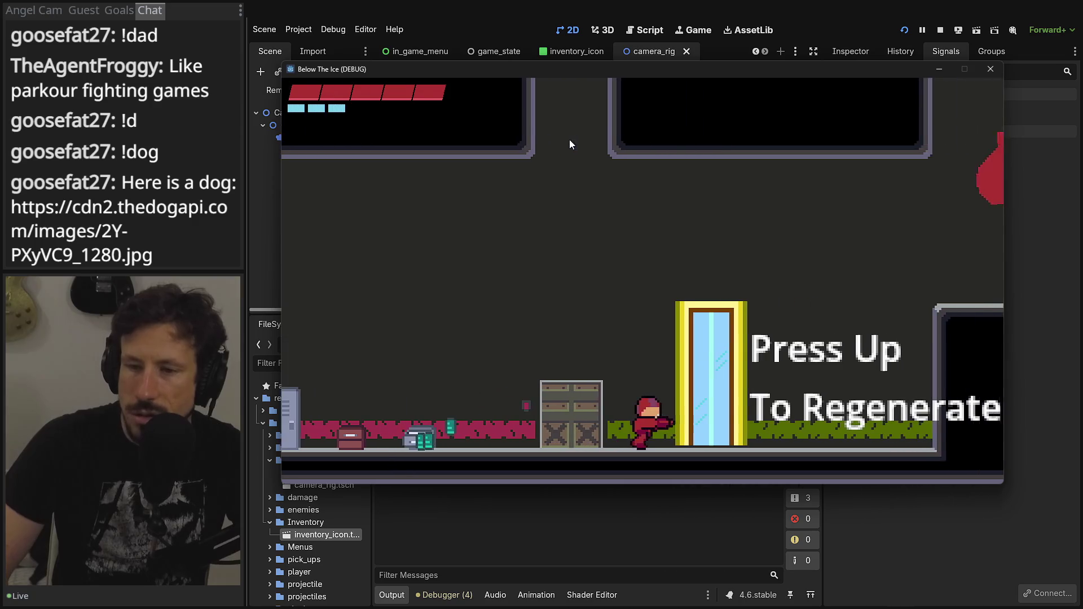
pyautogui.press('space')
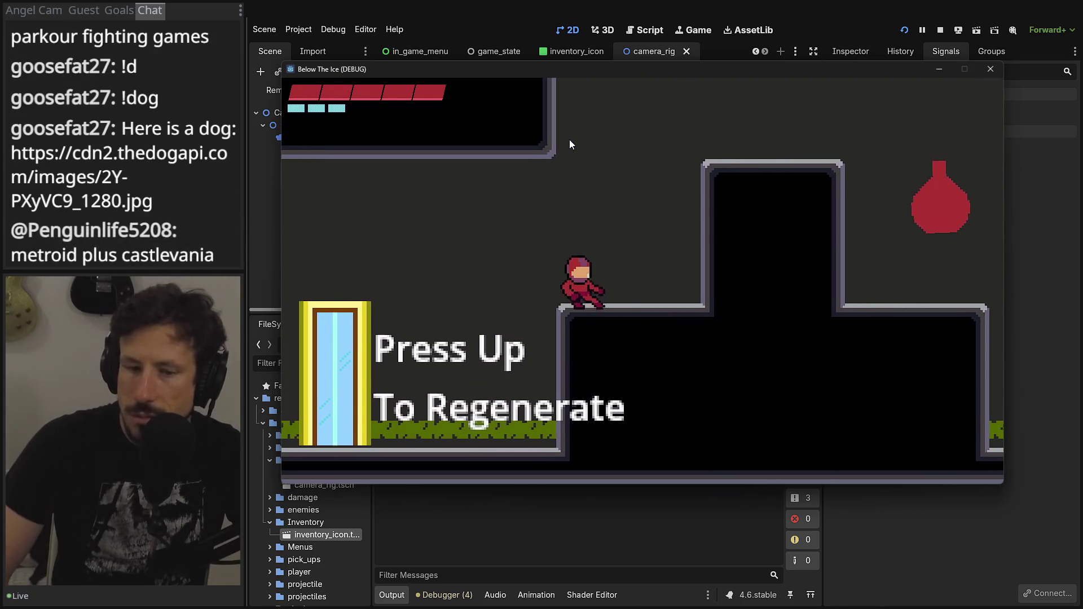
pyautogui.press('space')
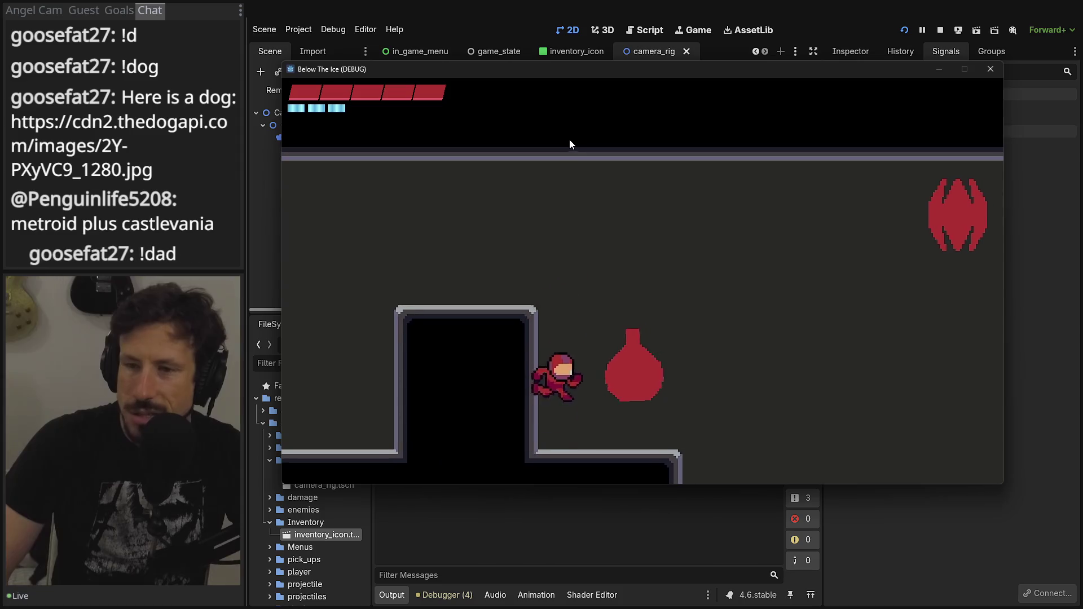
pyautogui.press('space')
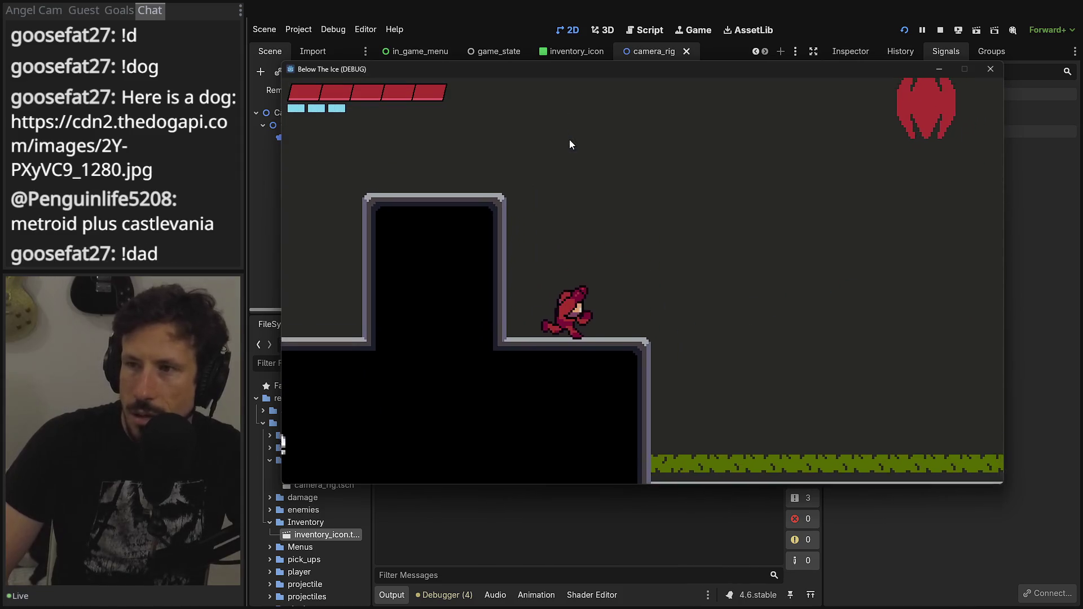
pyautogui.press('Left')
pyautogui.press('Right')
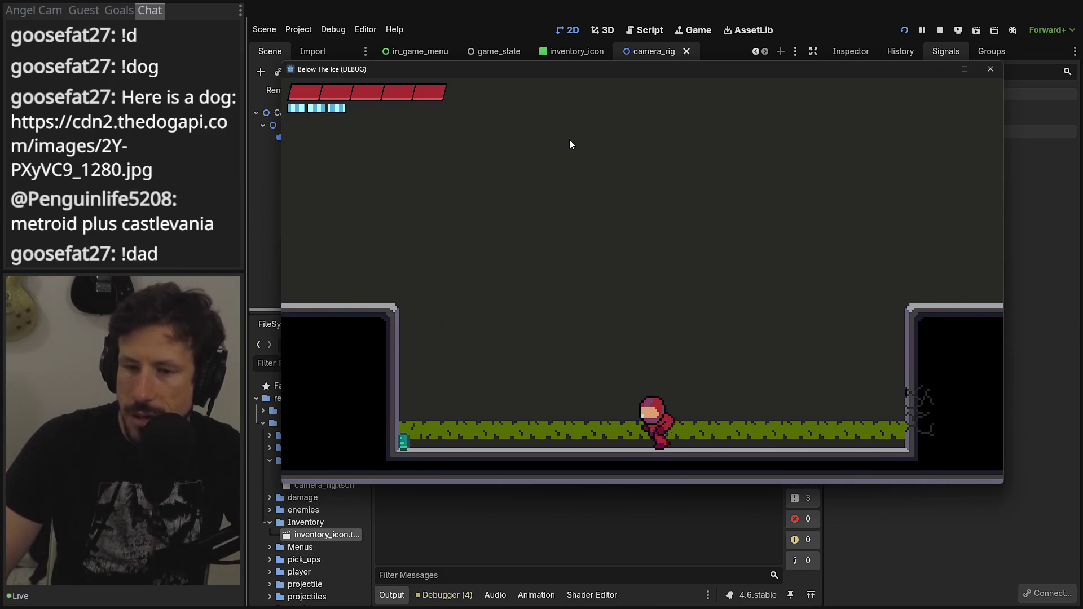
pyautogui.press('Left')
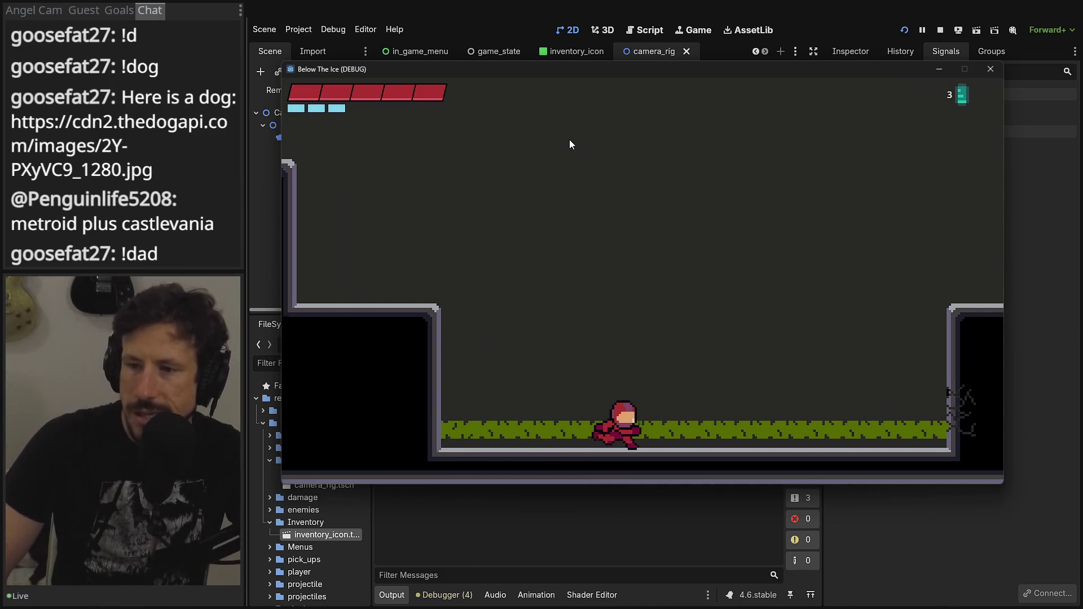
pyautogui.press('Right')
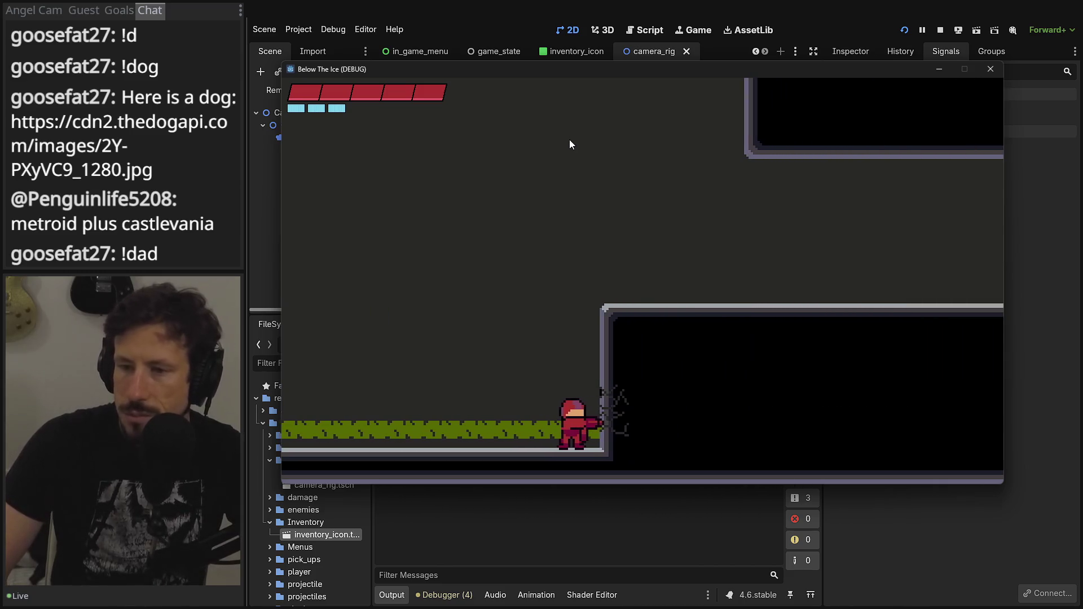
# - Shoot open the cracked wall, collect the blue chest, shoot the white enemy and grab the blue orb
pyautogui.press('x')
pyautogui.press('Right')
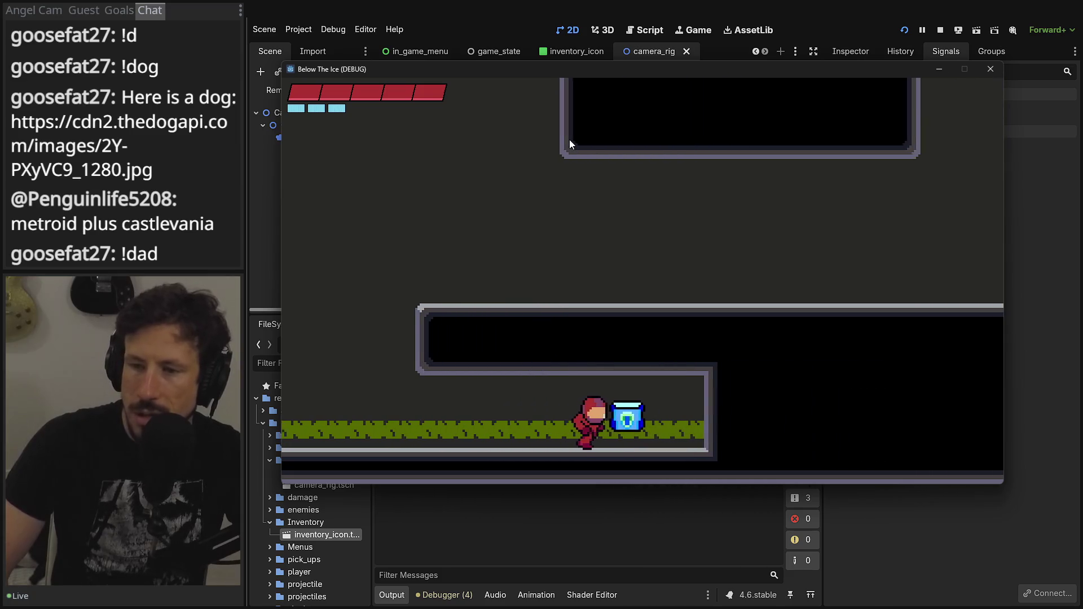
pyautogui.press('Right')
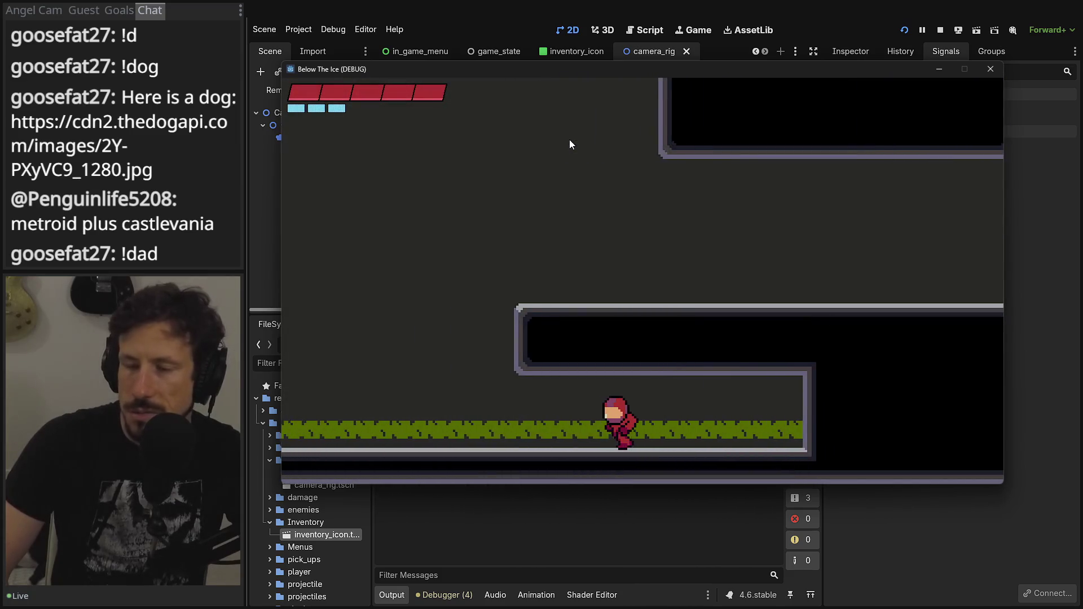
pyautogui.press('z')
pyautogui.press('Right')
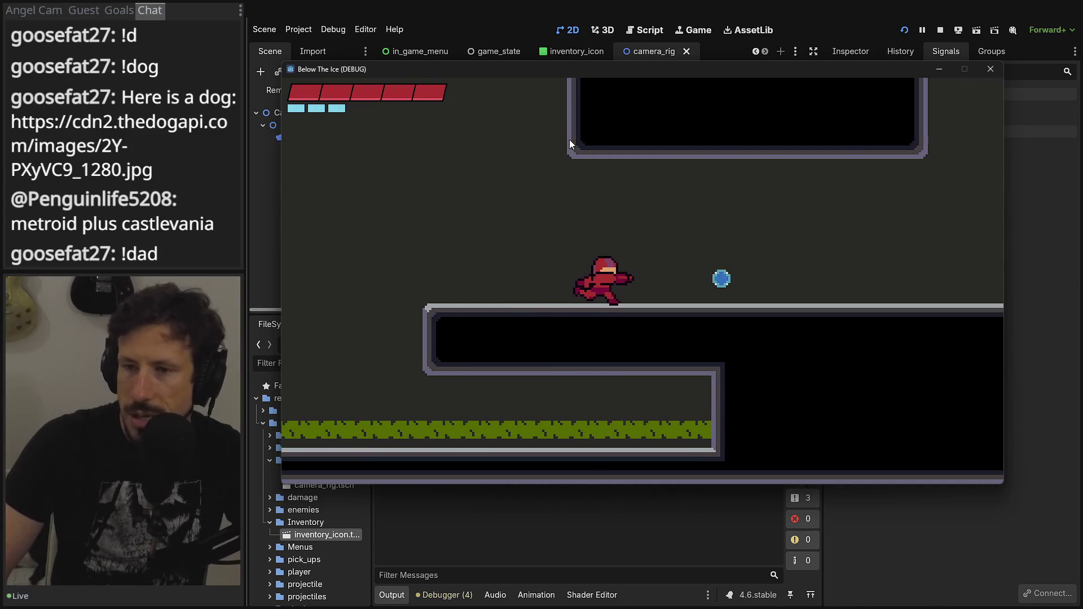
pyautogui.press('Right')
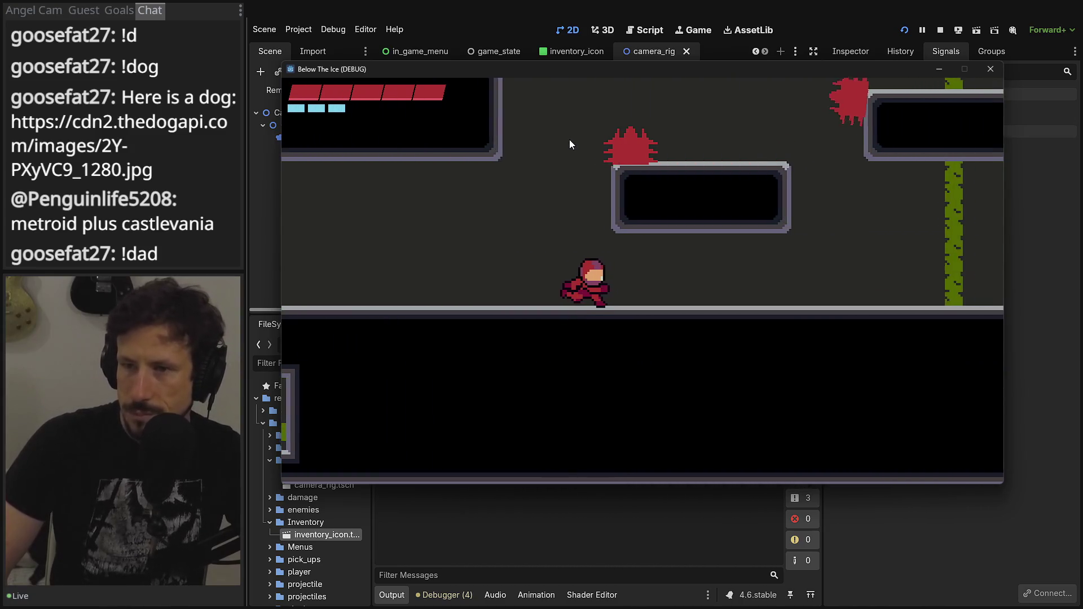
pyautogui.press('Right')
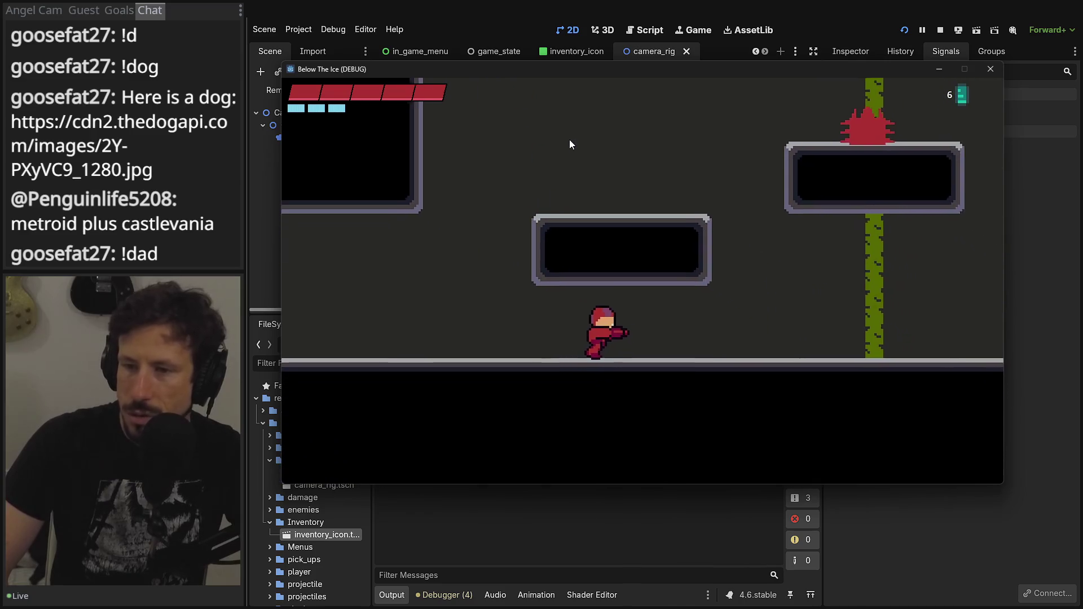
pyautogui.press('Right')
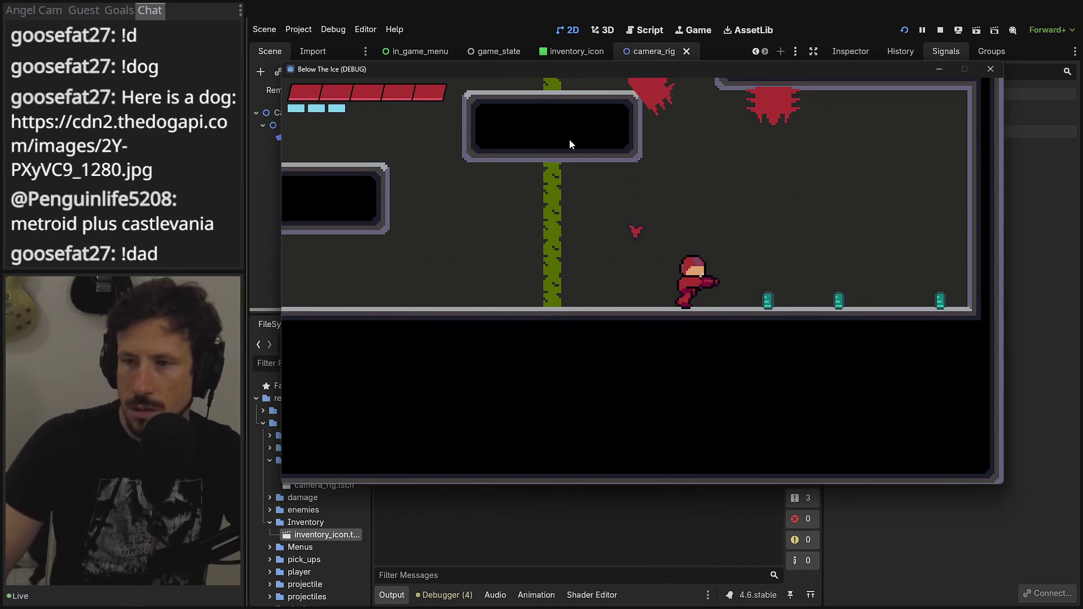
pyautogui.press('Right')
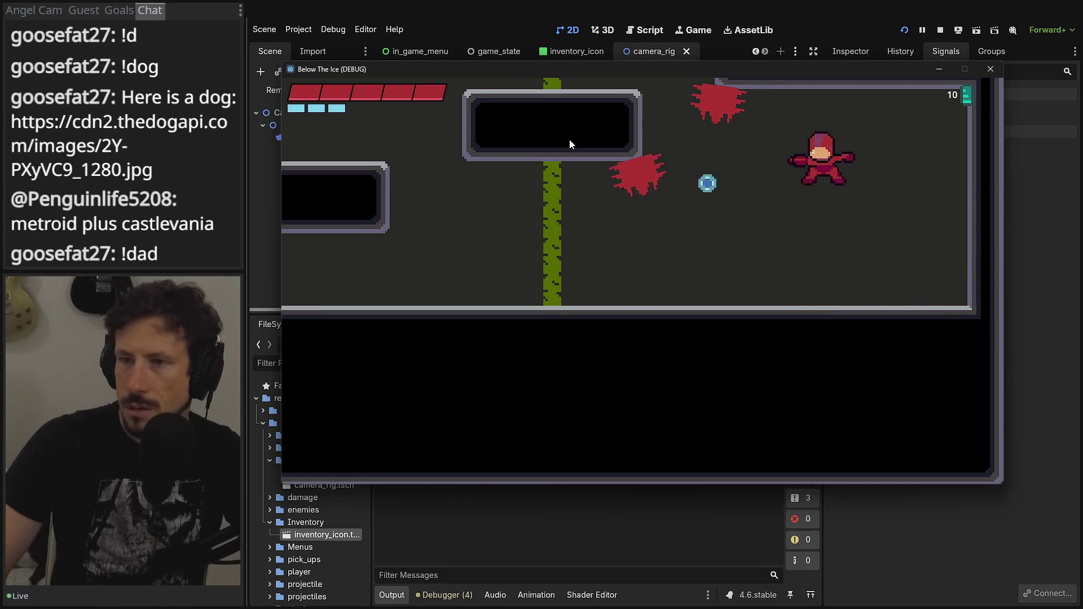
# - Shoot the red enemies, collect their pickups, and climb the platforms
pyautogui.press('Left')
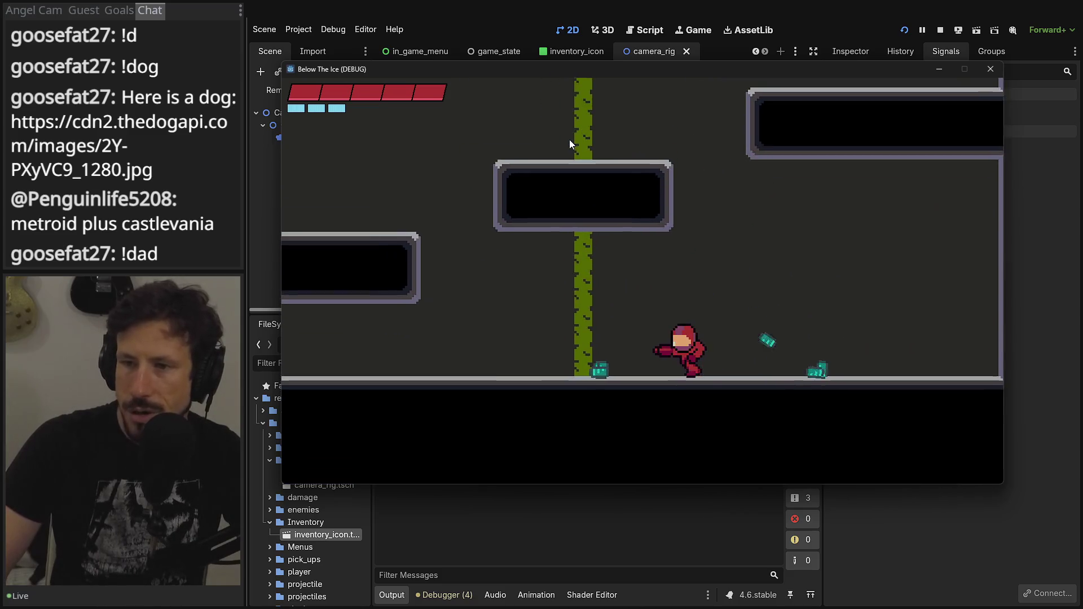
pyautogui.press('Right')
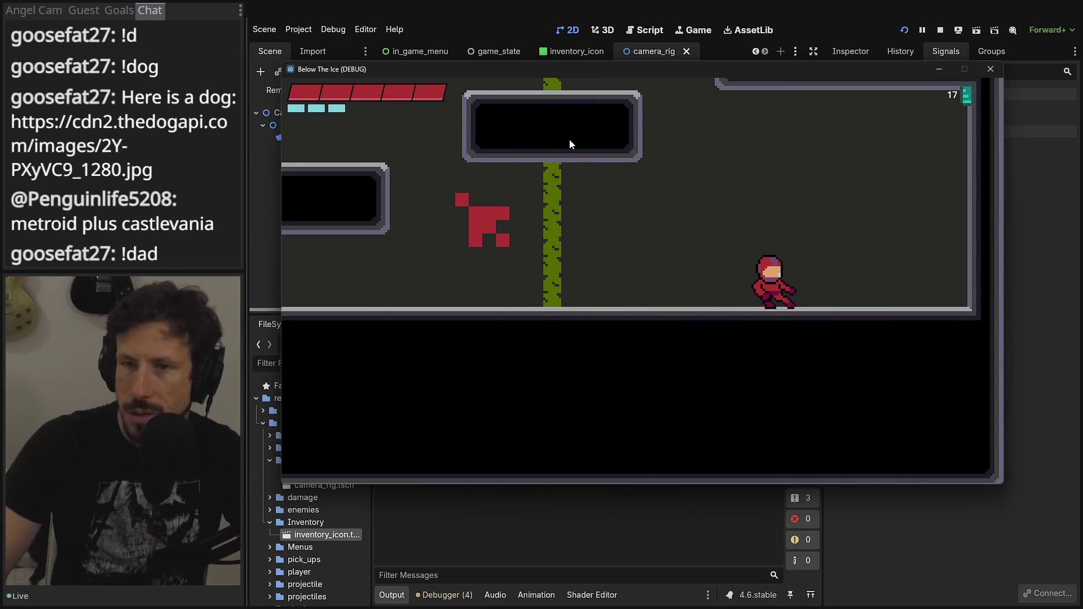
pyautogui.press('space')
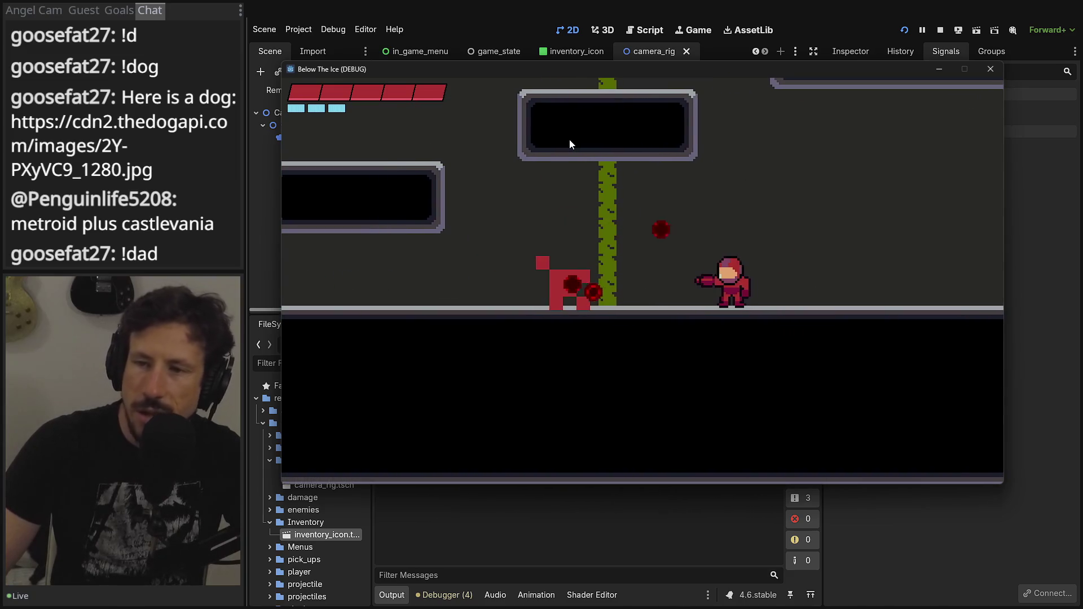
pyautogui.press('Left')
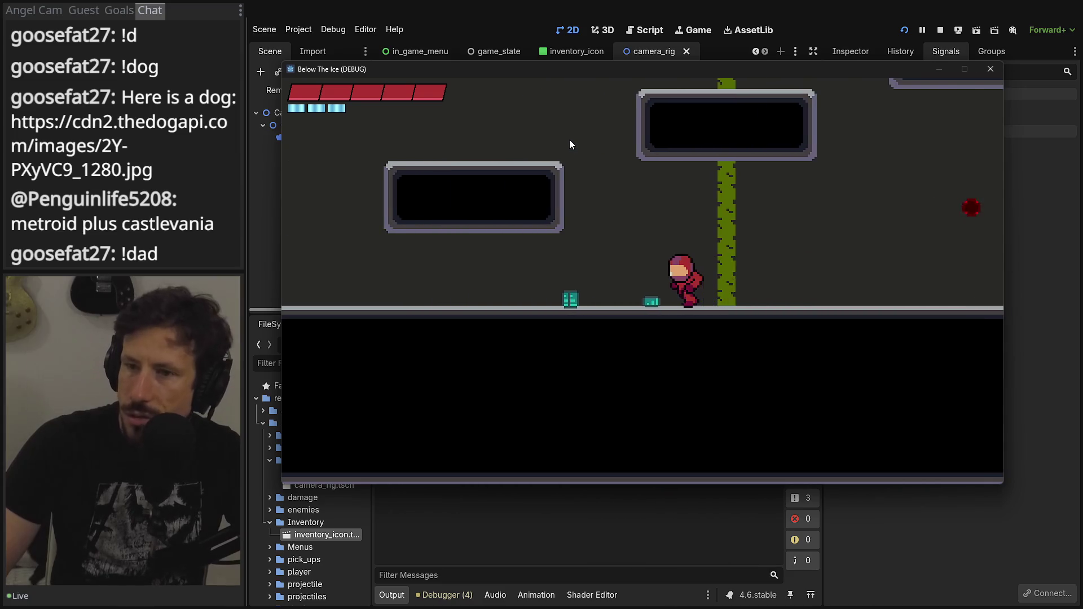
pyautogui.press('Right')
pyautogui.press('space')
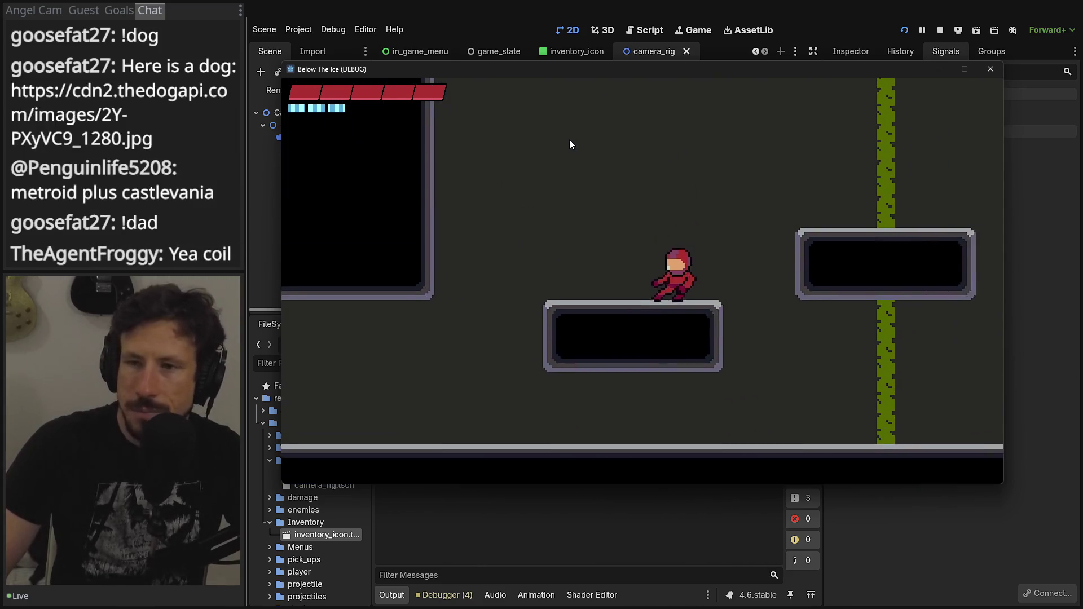
pyautogui.press('space')
pyautogui.press('Right')
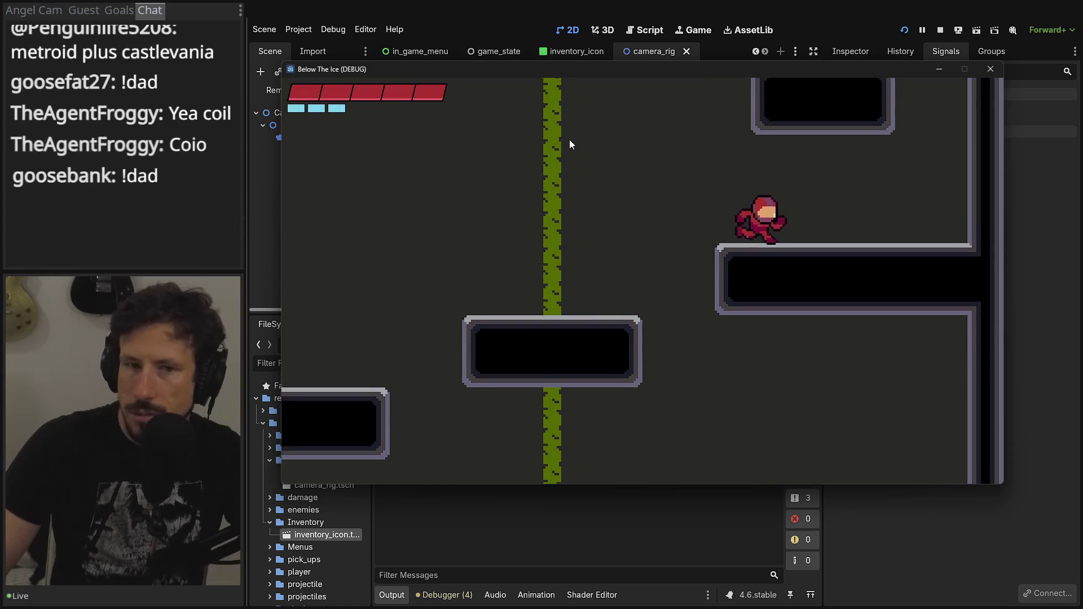
pyautogui.press('space')
pyautogui.press('Left')
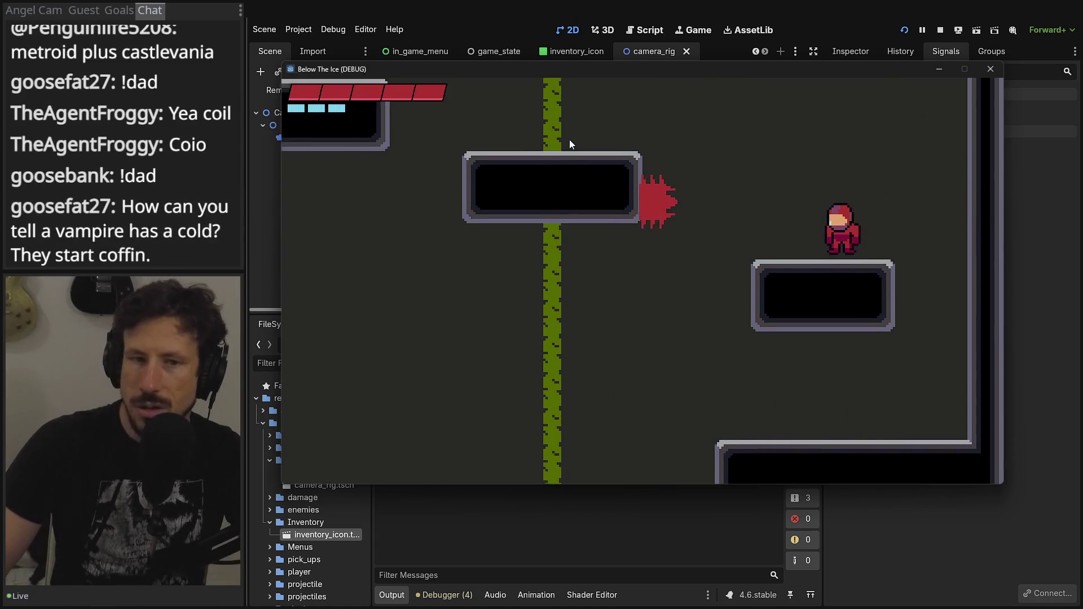
pyautogui.press('Left')
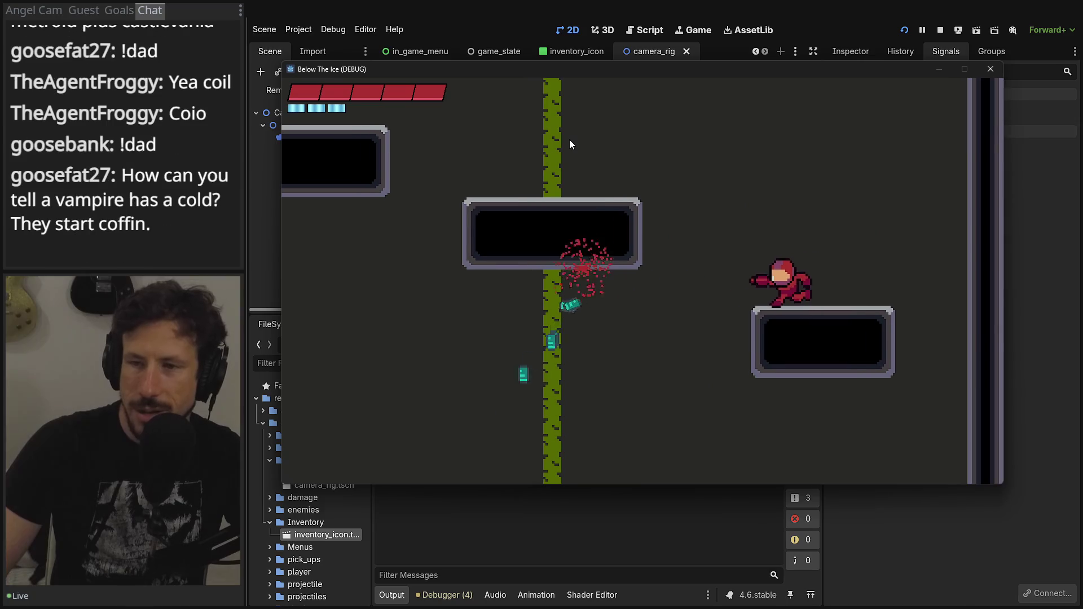
pyautogui.press('space')
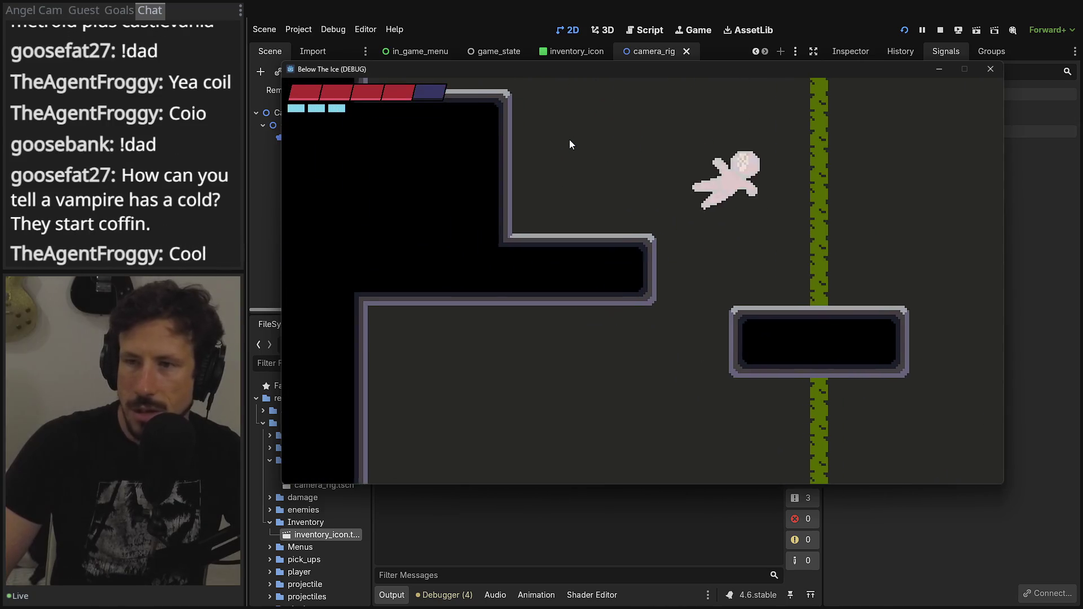
pyautogui.press('space')
pyautogui.press('Right')
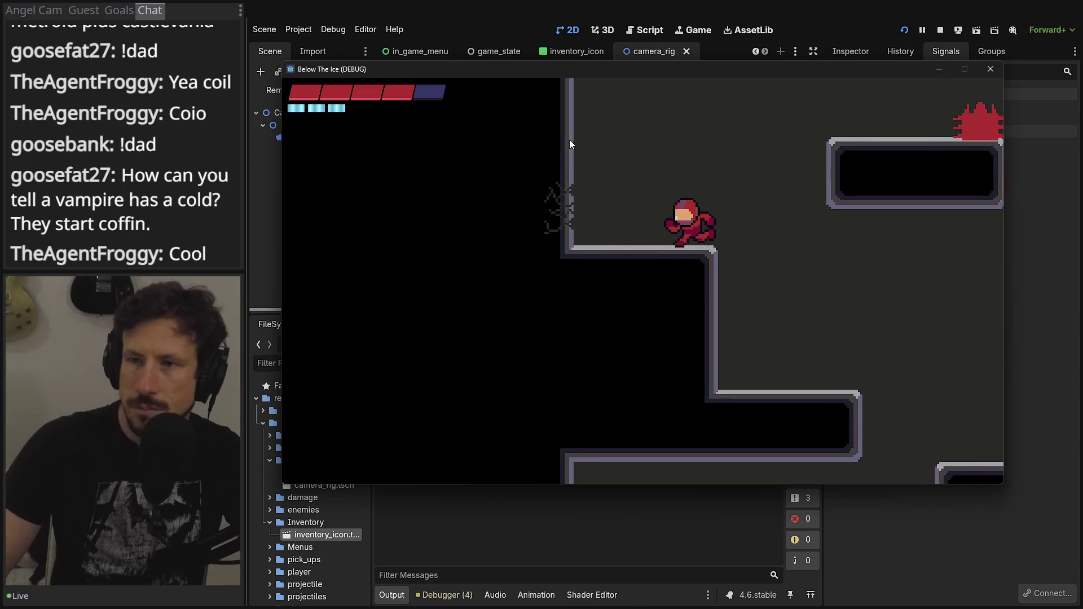
pyautogui.press('Left')
pyautogui.press('Left')
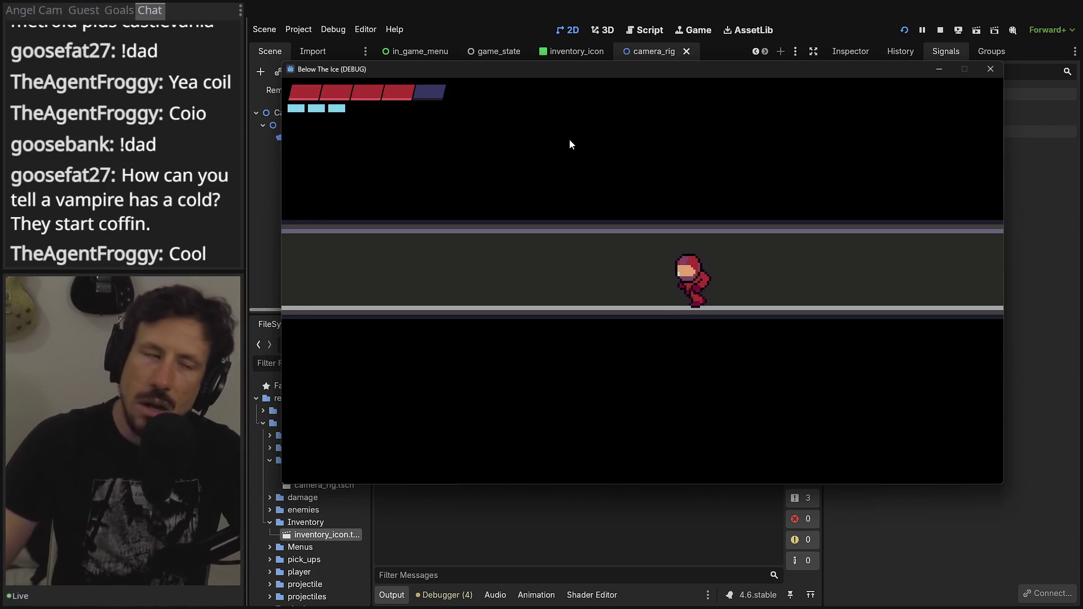
# - Enter the doorway to the next room, then walk back and return through the door
pyautogui.press('Left')
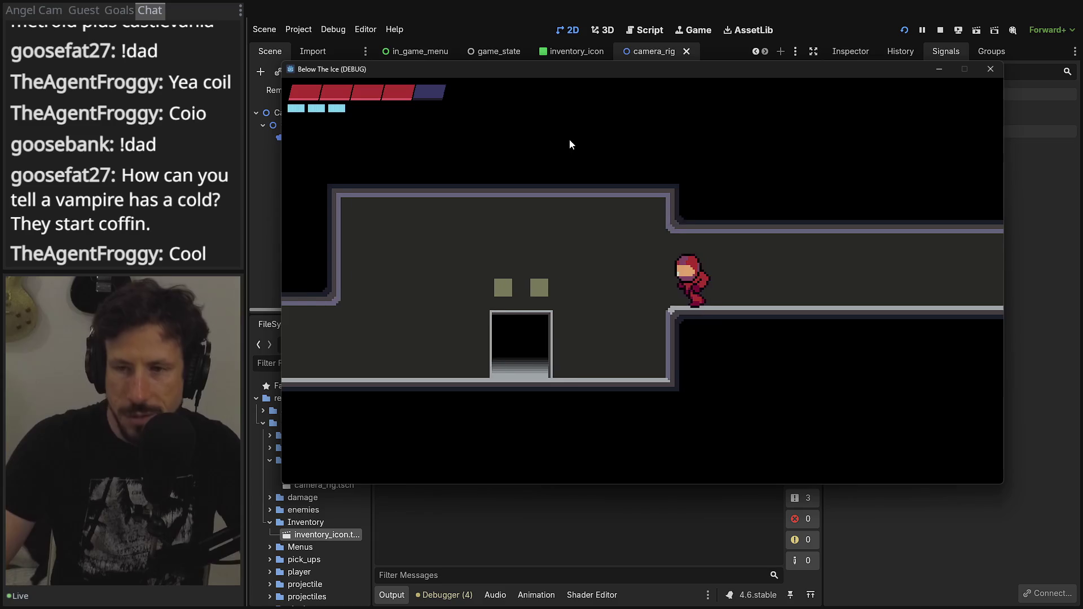
pyautogui.press('Left')
pyautogui.press('Up')
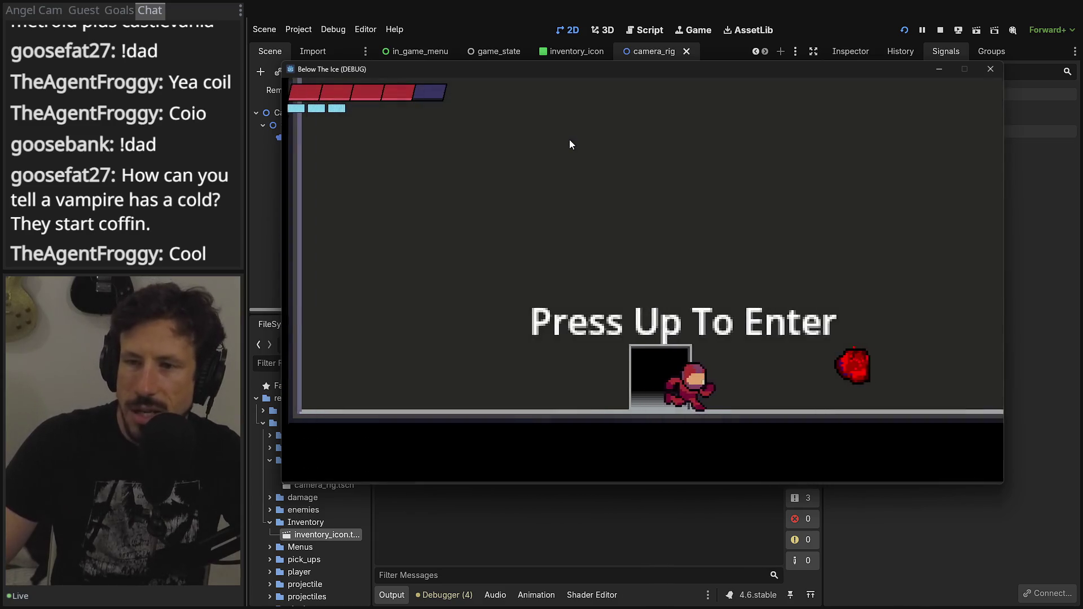
pyautogui.press('Right')
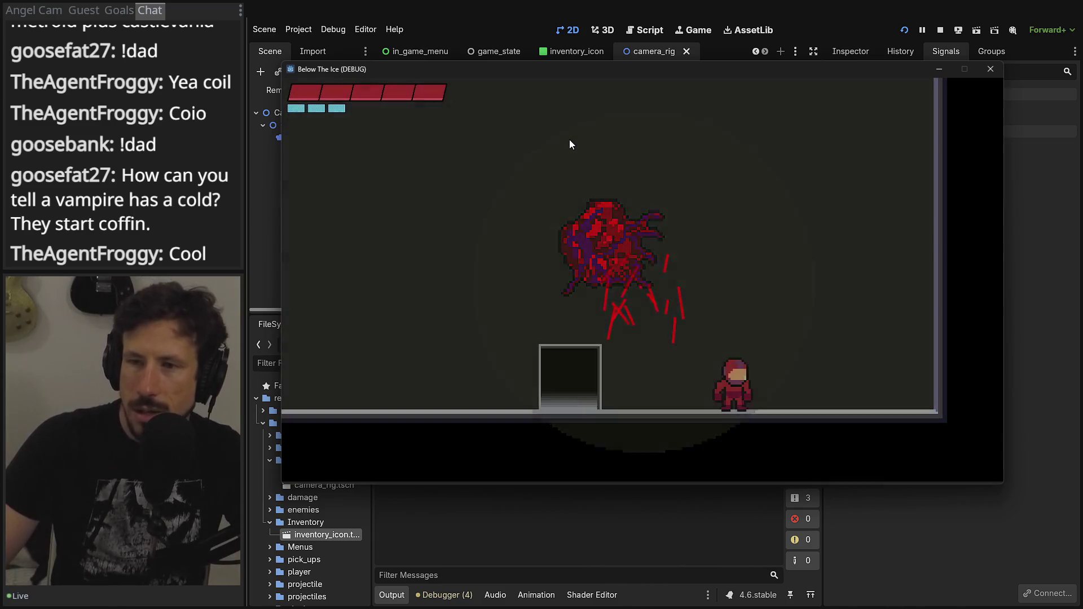
pyautogui.press('Left')
pyautogui.press('Up')
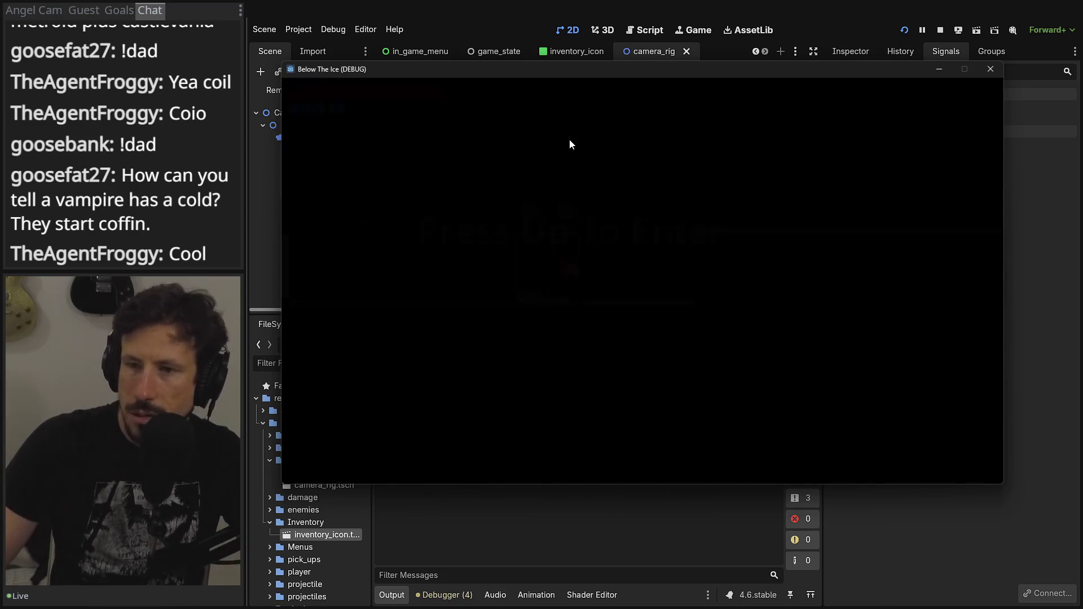
# - Run right along the corridor, hop the ledges and shoot the enemy
pyautogui.press('Right')
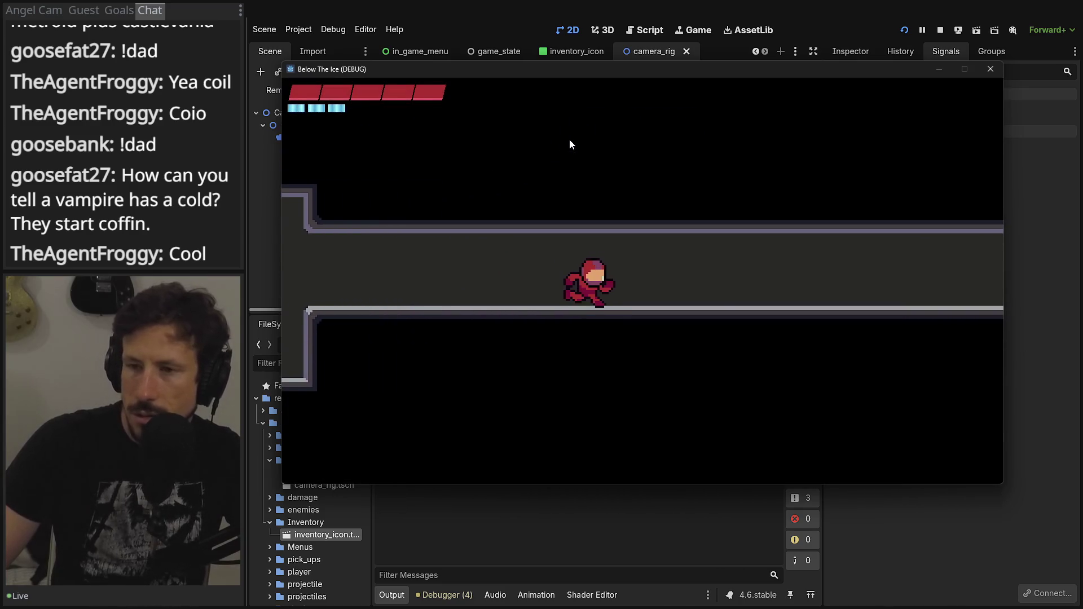
pyautogui.press('Right')
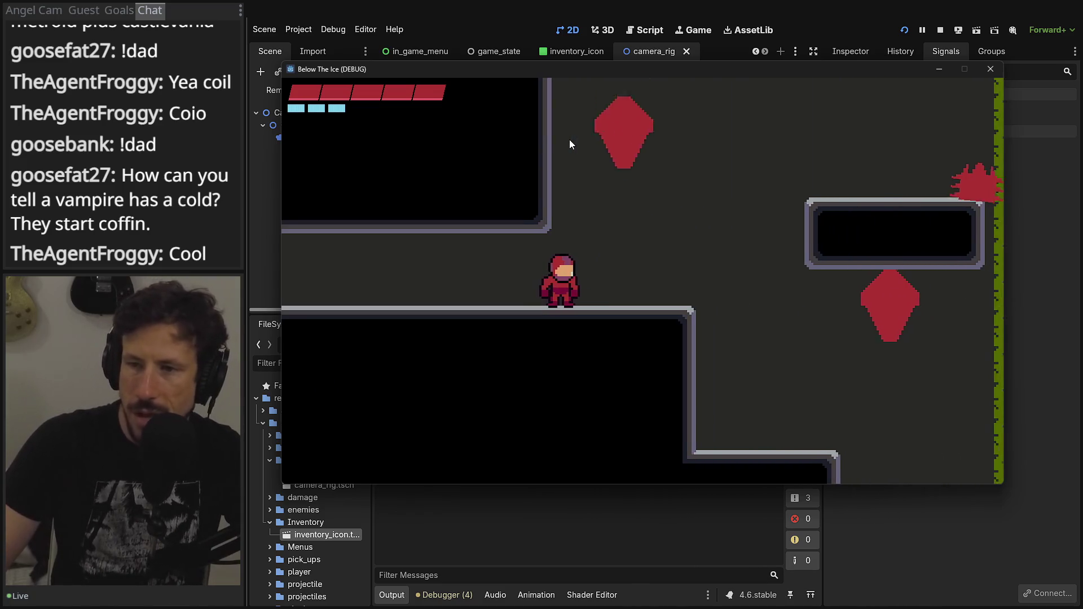
pyautogui.press('space')
pyautogui.press('Right')
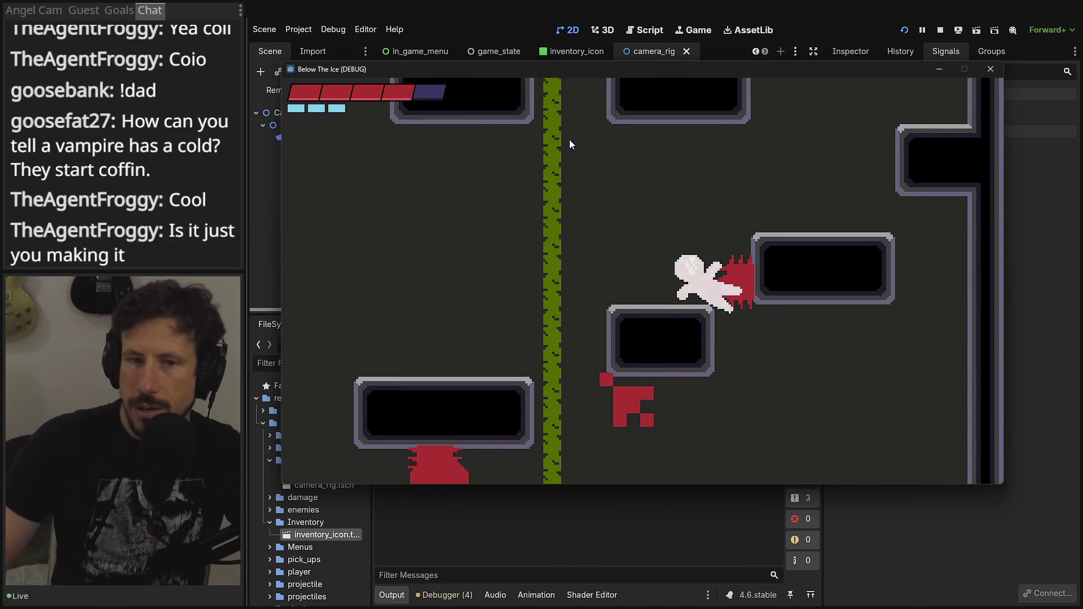
pyautogui.press('Left')
pyautogui.press('Right')
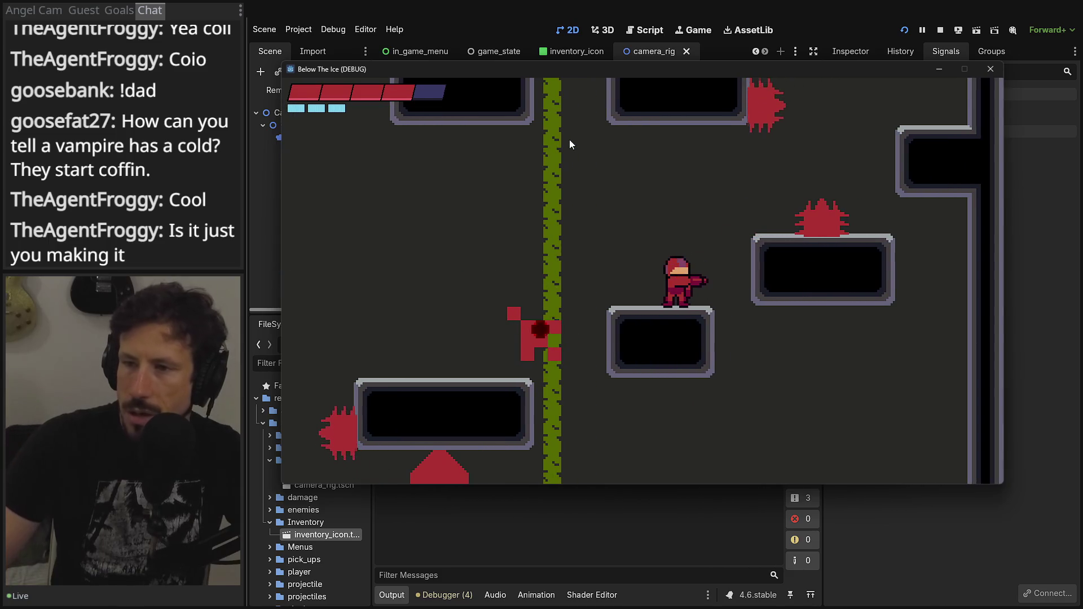
pyautogui.press('Right')
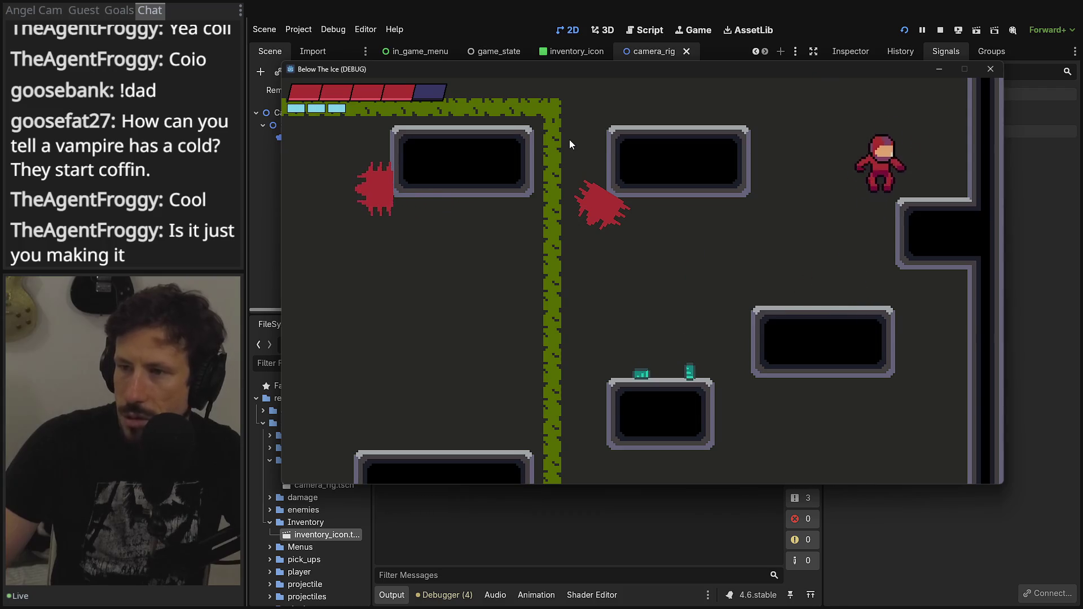
# - Run left and jump across the platforms into the Press Up To Regenerate doorway
pyautogui.press('Left')
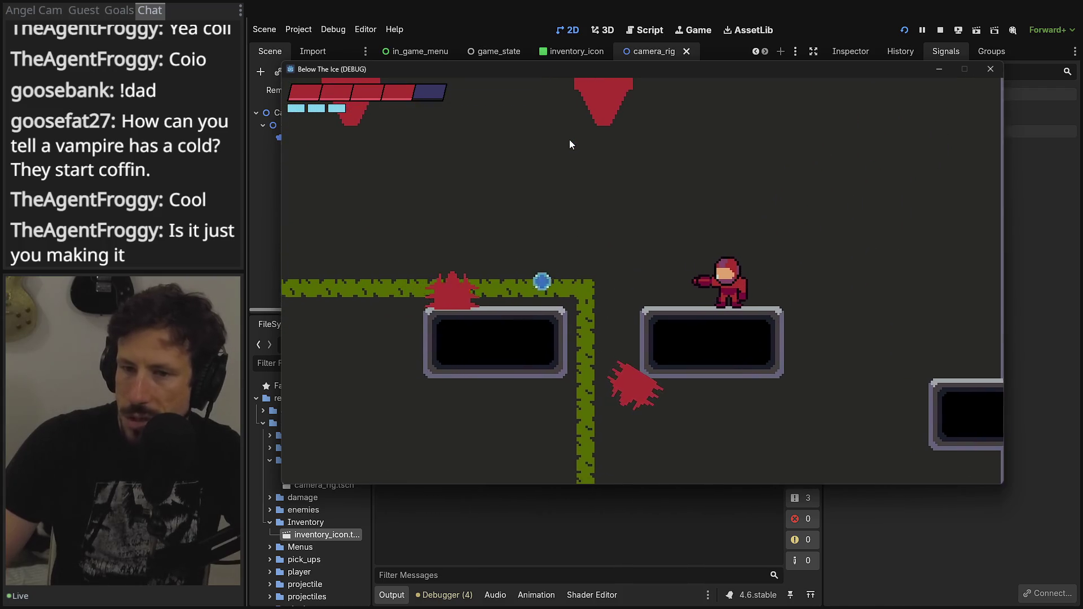
pyautogui.press('Left')
pyautogui.press('space')
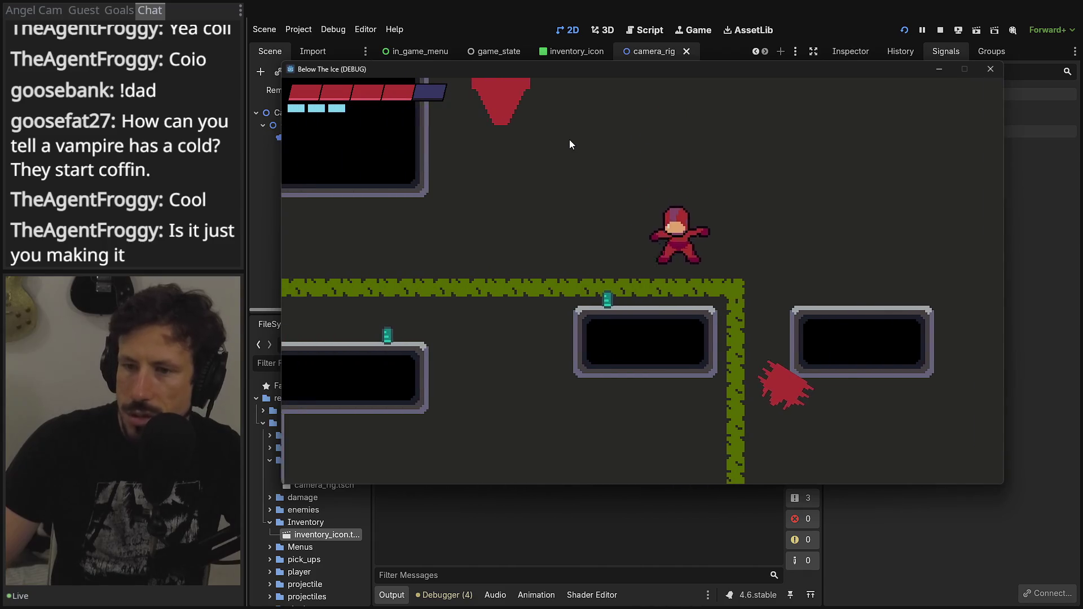
pyautogui.press('Left')
pyautogui.press('space')
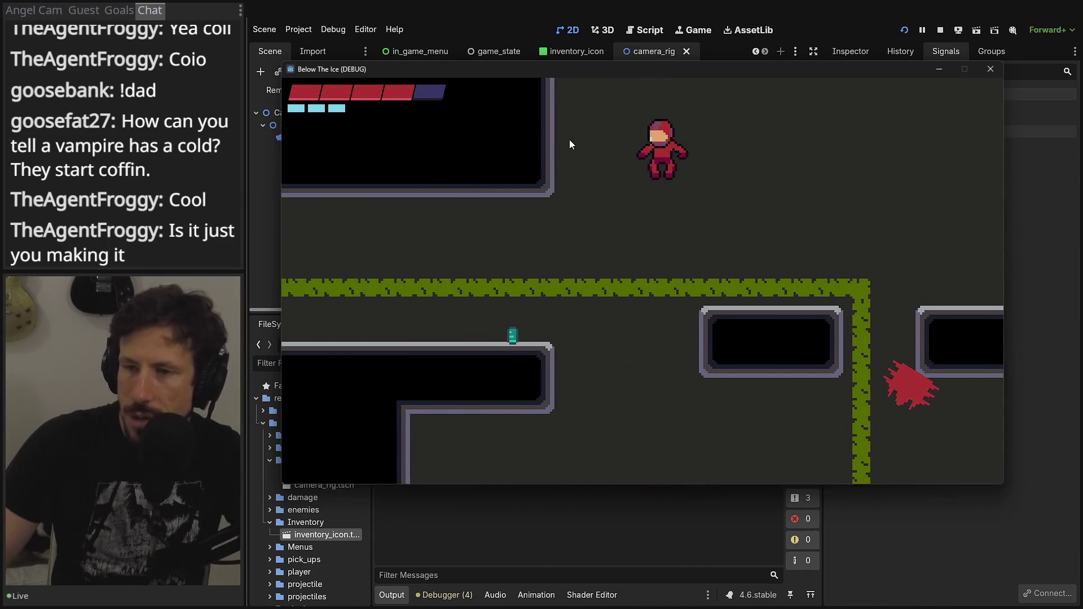
pyautogui.press('Left')
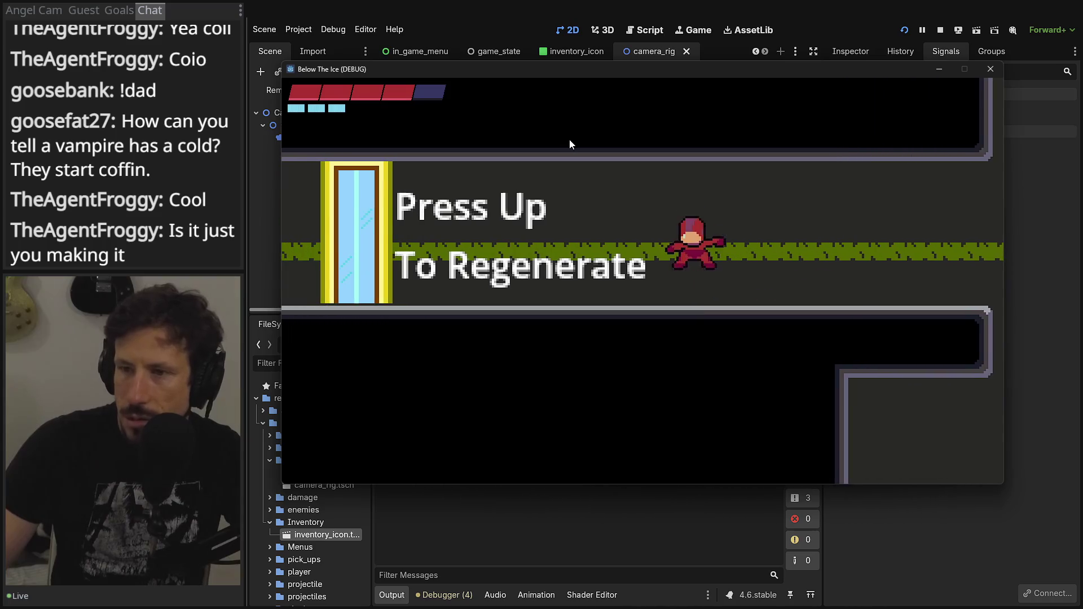
pyautogui.press('Left')
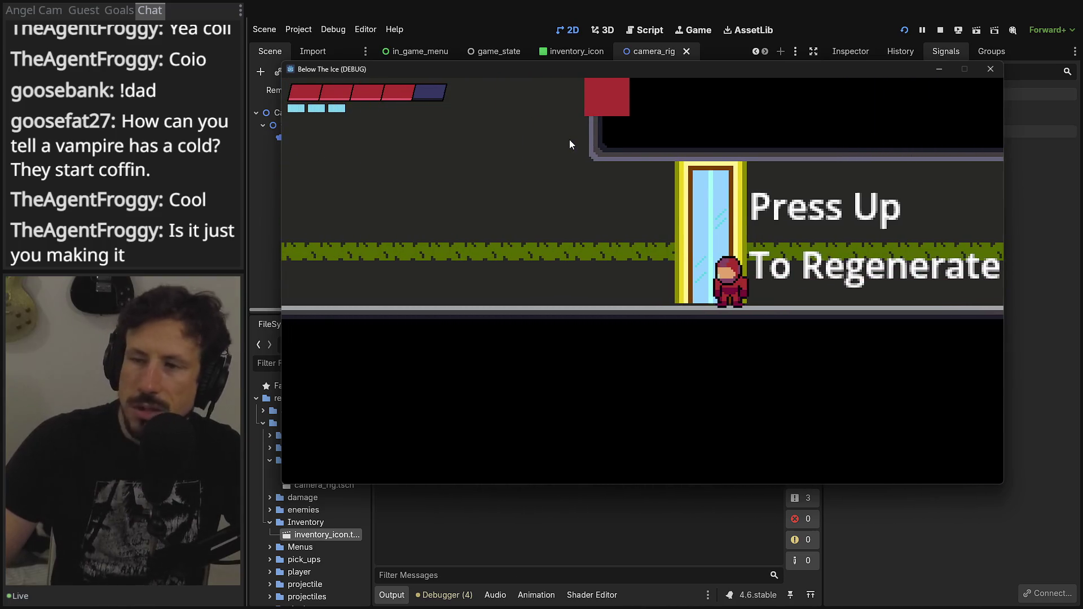
pyautogui.press('Right')
pyautogui.press('Left')
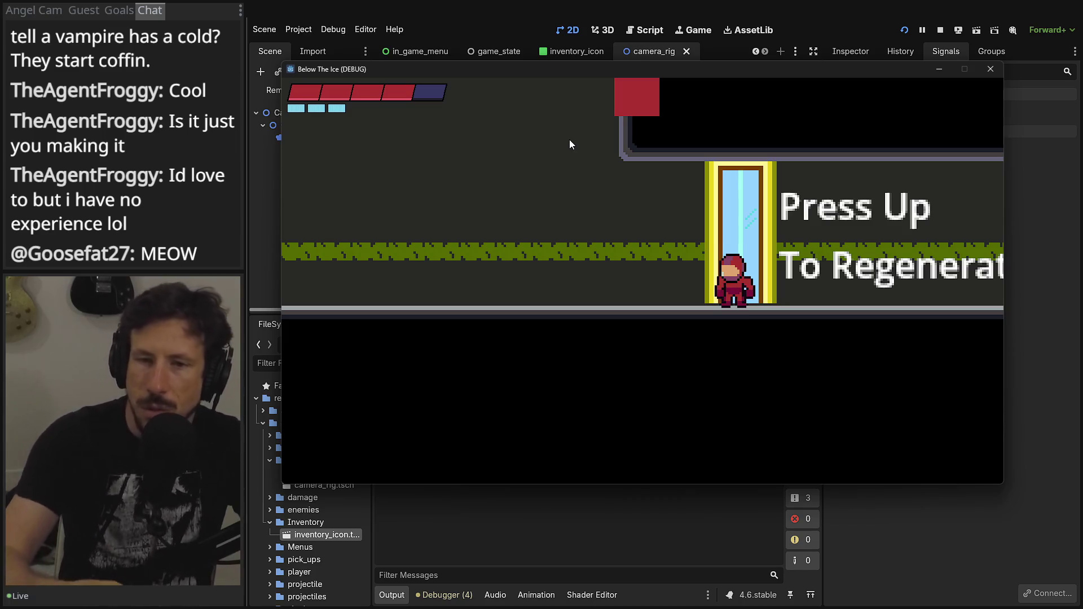
# - Regenerate at the doorway to refill the health bar fully, then run left out of the room
pyautogui.press('Up')
pyautogui.press('Left')
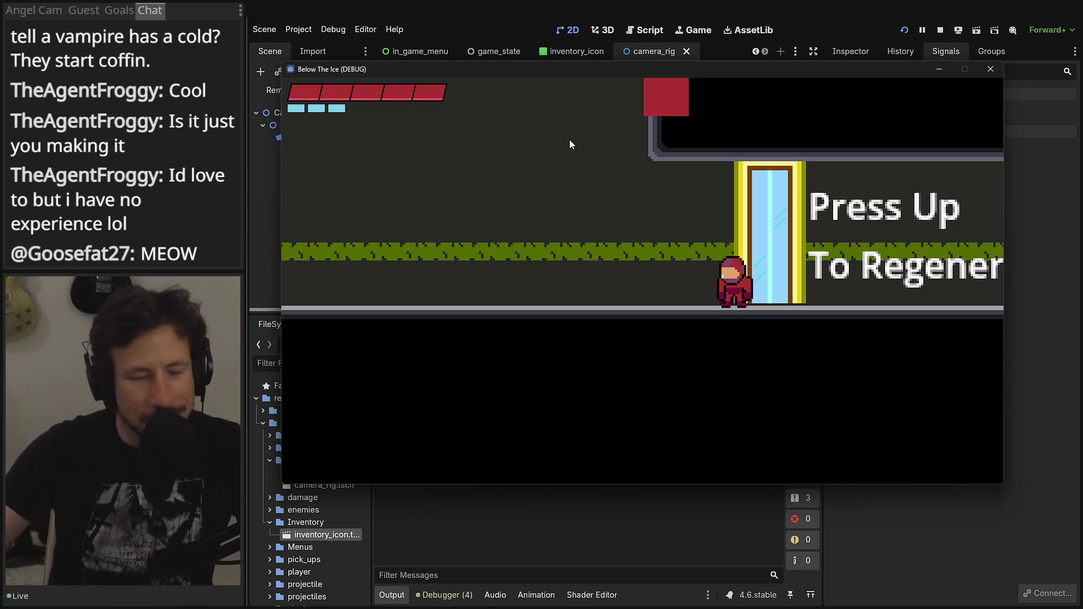
pyautogui.press('Left')
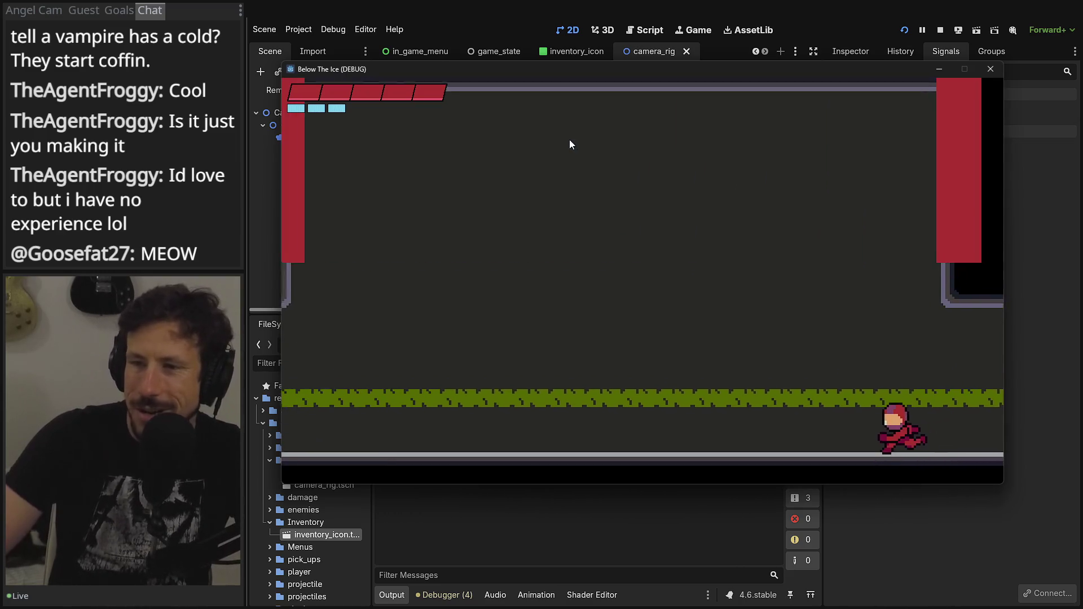
# - Shoot the spike enemies ahead and collect their drops
pyautogui.press('x')
pyautogui.press('Left')
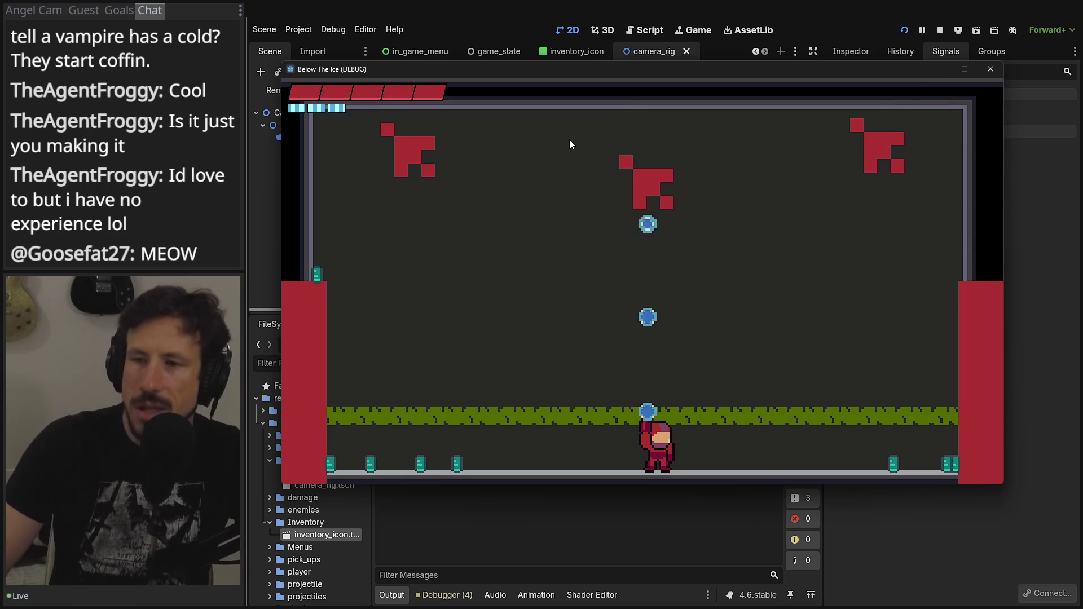
pyautogui.press('Right')
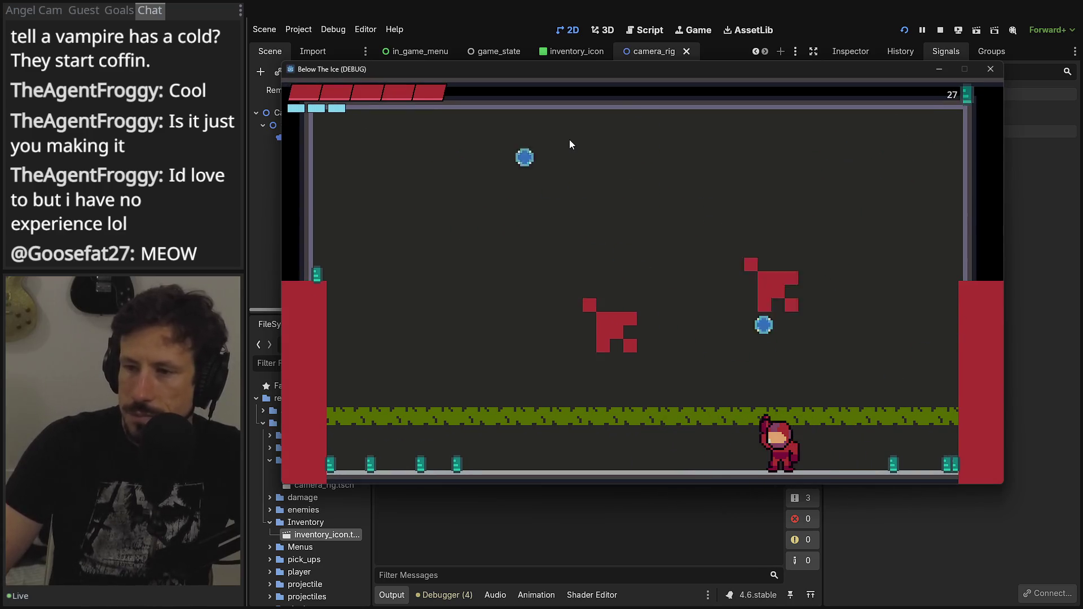
pyautogui.press('Left')
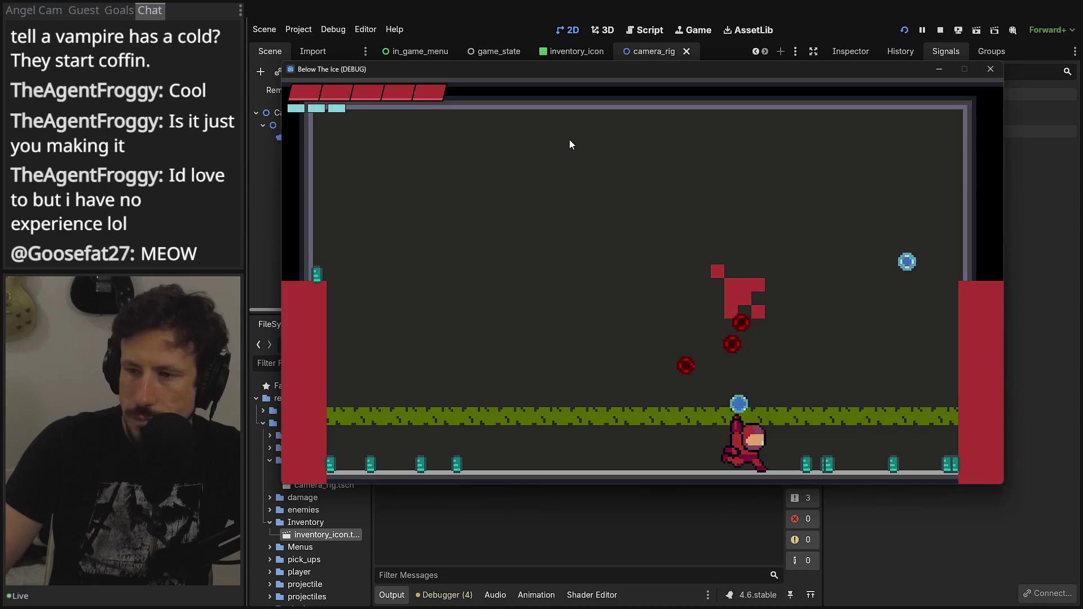
pyautogui.press('Right')
pyautogui.press('Left')
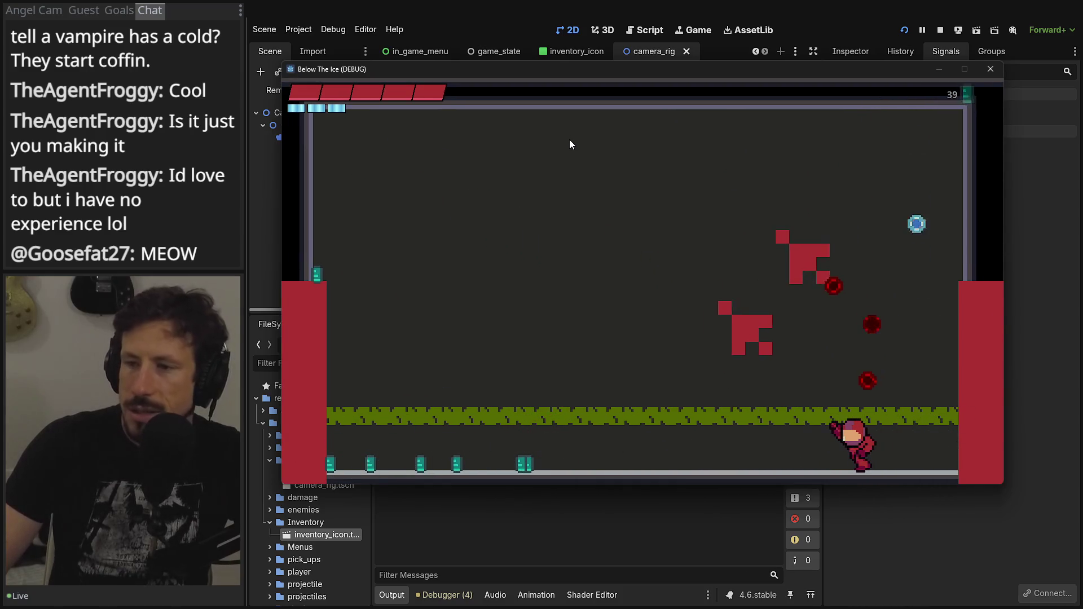
# - Run left into the next room and climb the stepped pyramid to grab the DASH pickup
pyautogui.press('Left')
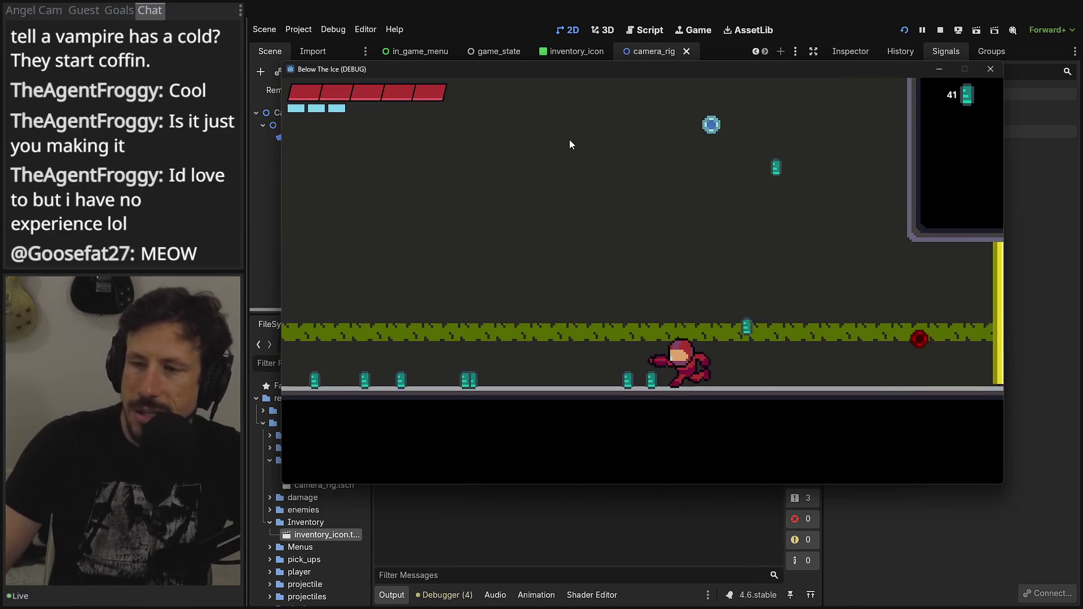
pyautogui.press('Left')
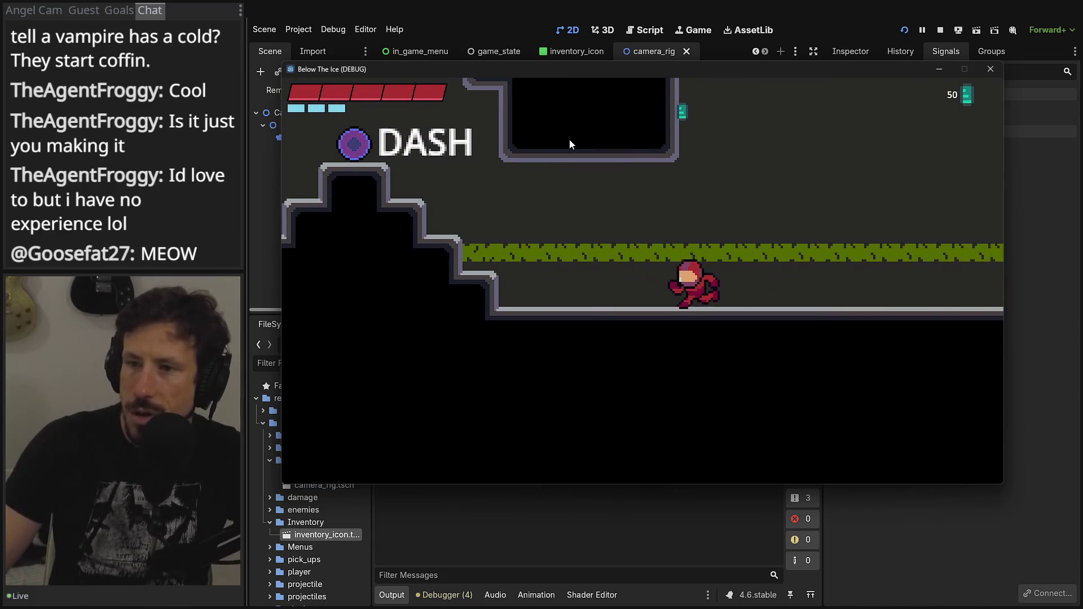
pyautogui.press('space')
pyautogui.press('Left')
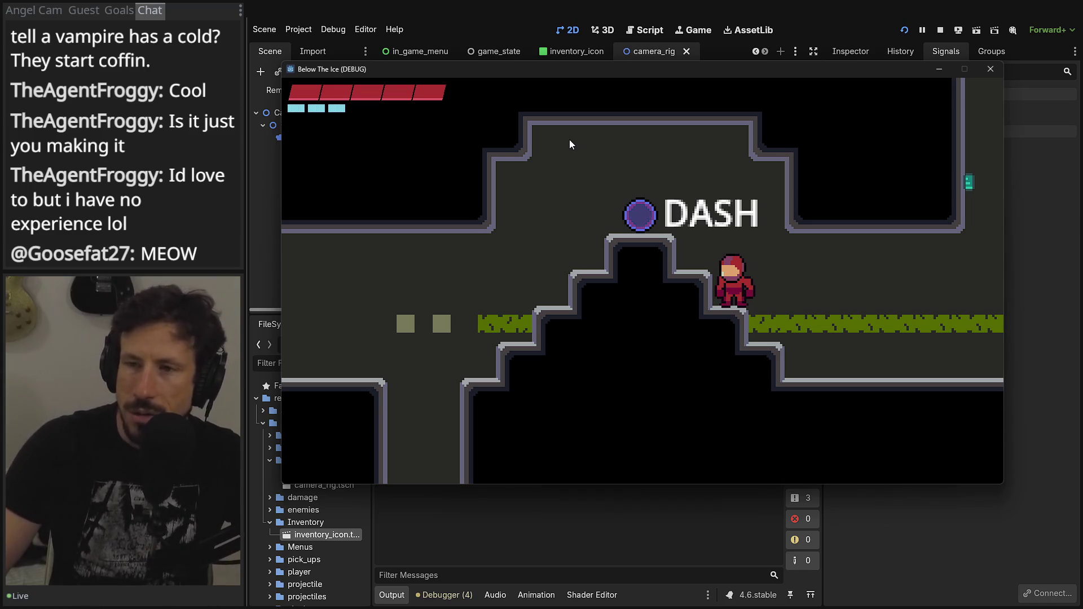
pyautogui.press('space')
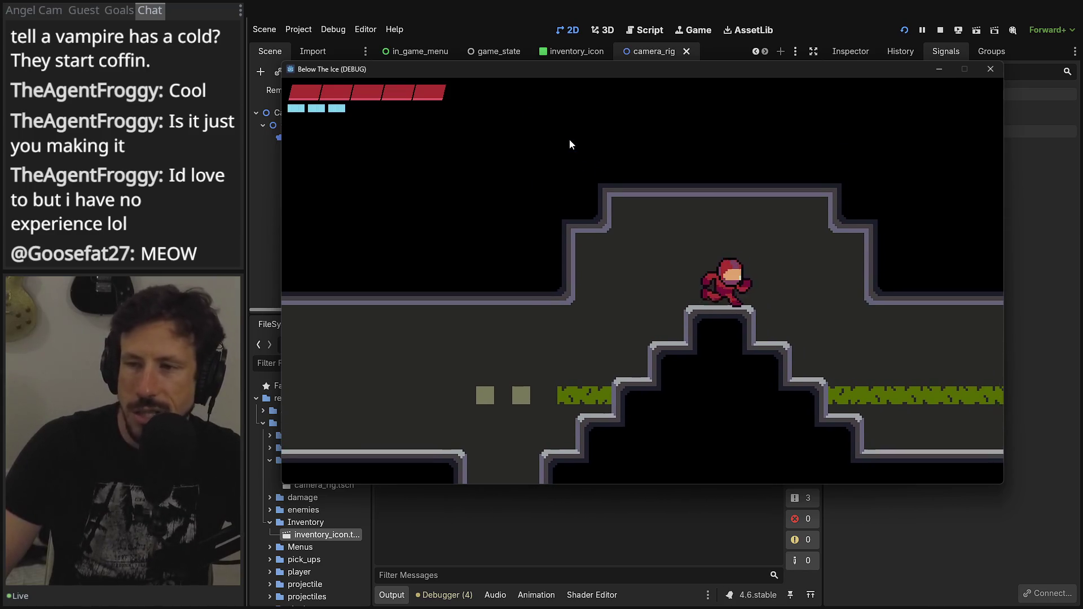
pyautogui.press('Left')
pyautogui.press('Right')
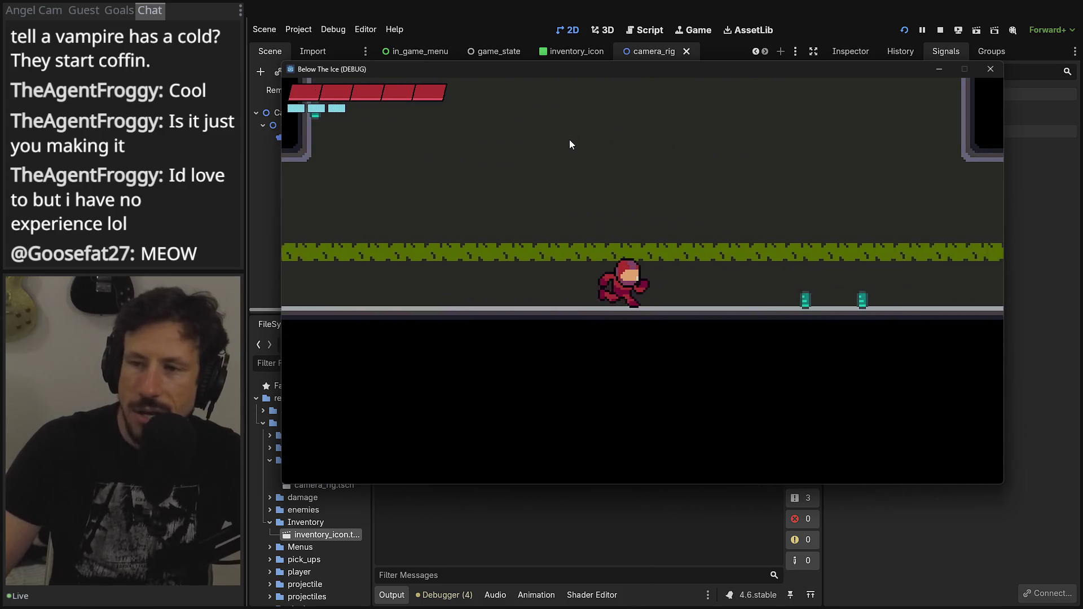
# - Pass back through the regenerate door, jump left over the staircase and drop down the shaft
pyautogui.press('Up')
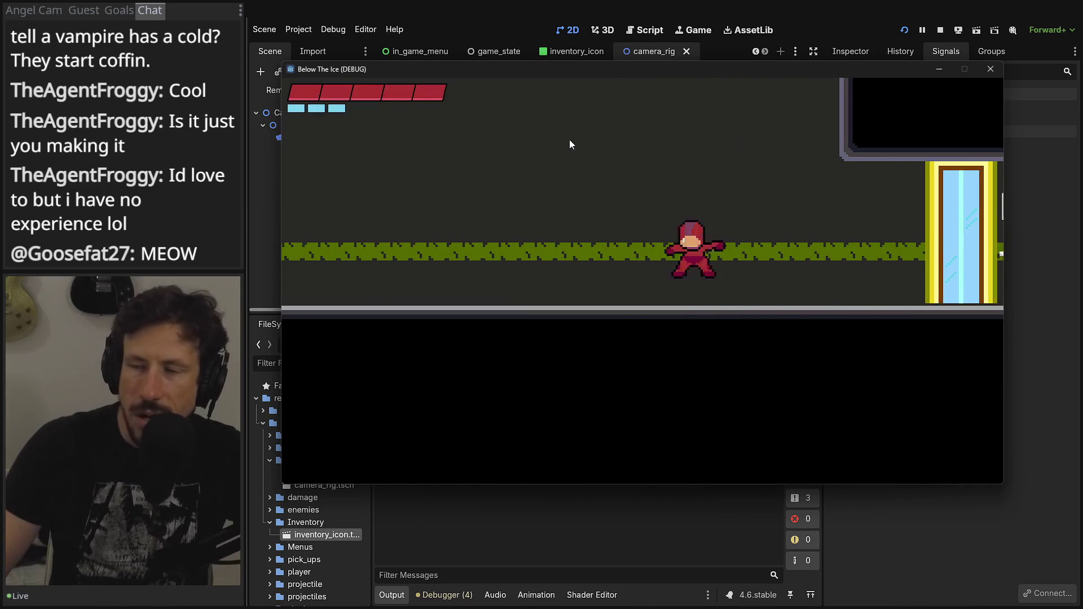
pyautogui.press('space')
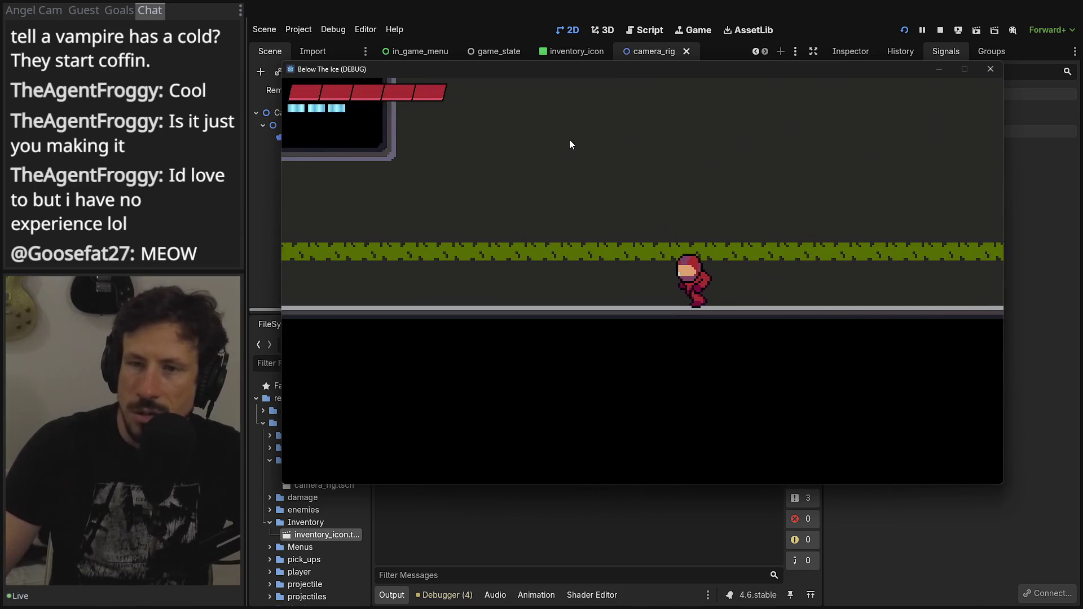
pyautogui.press('Left')
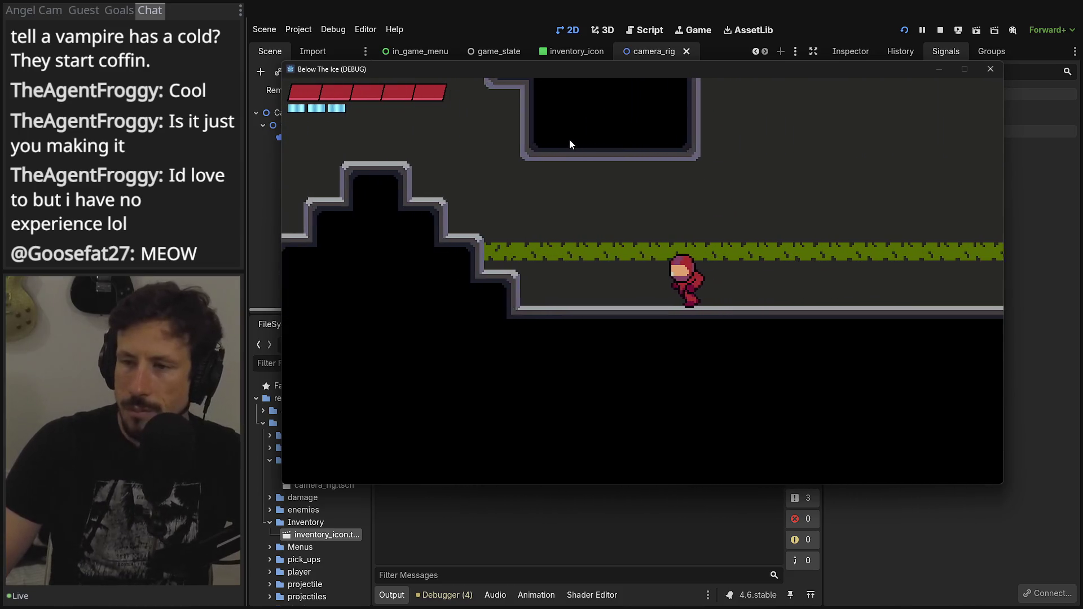
pyautogui.press('space')
pyautogui.press('space')
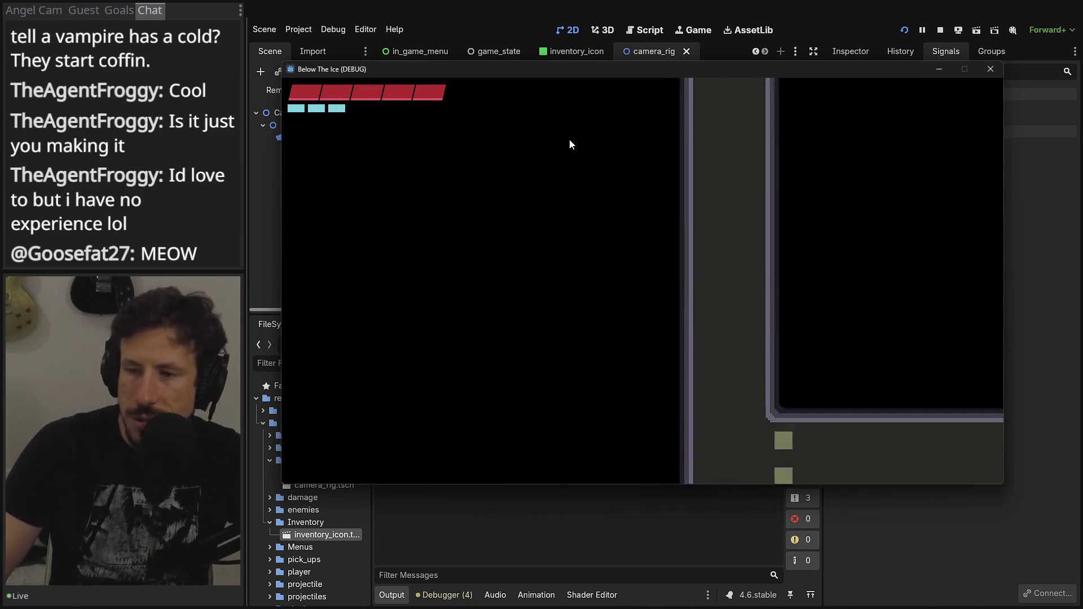
pyautogui.press('Left')
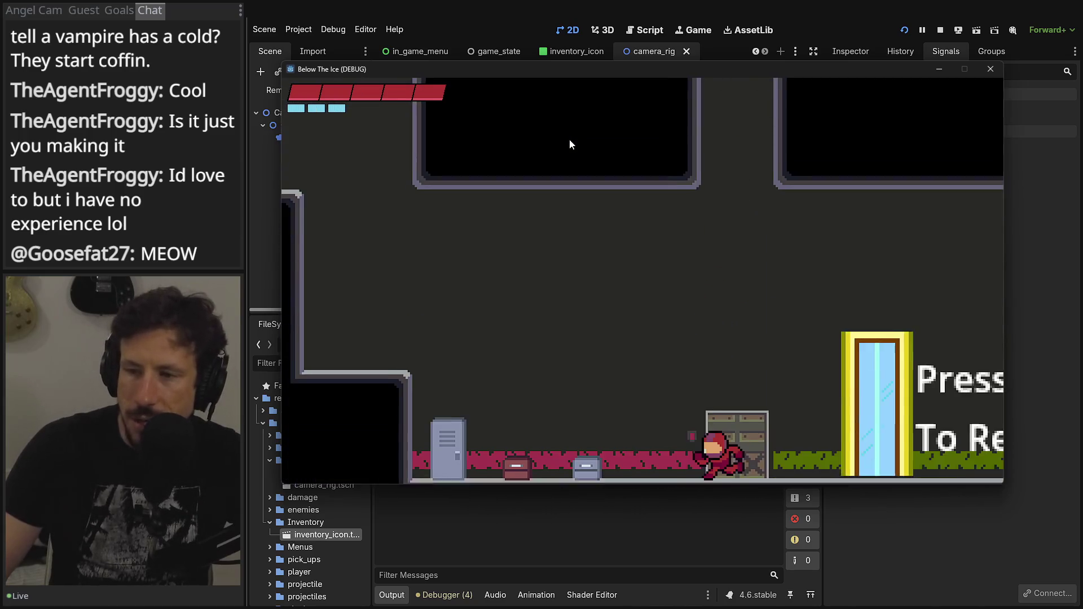
# - Cross the lower room over a ledge and run left past the enemies
pyautogui.press('Right')
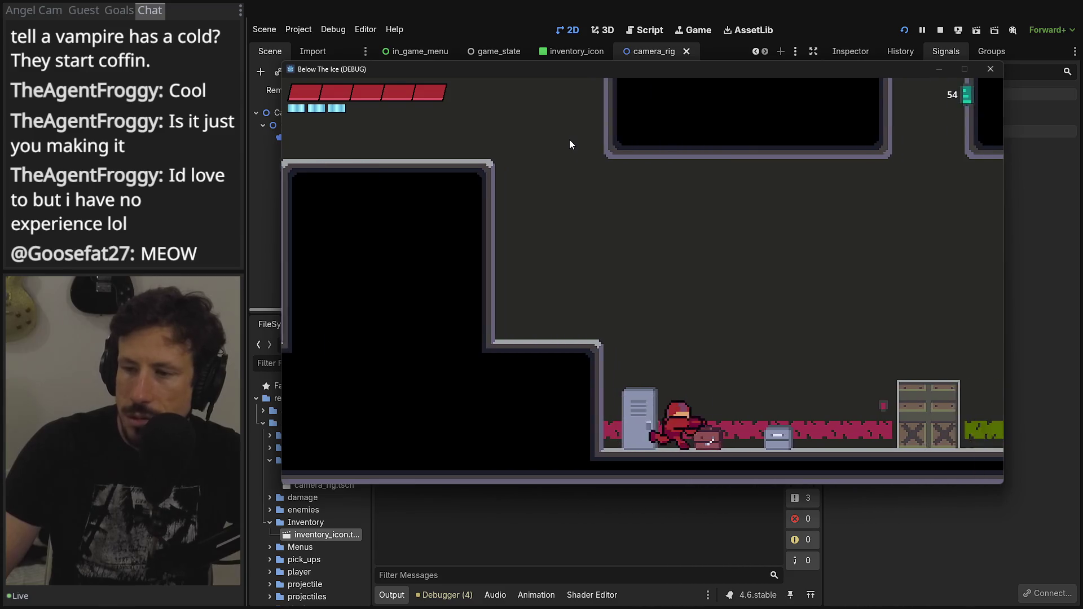
pyautogui.press('Left')
pyautogui.press('space')
pyautogui.press('Right')
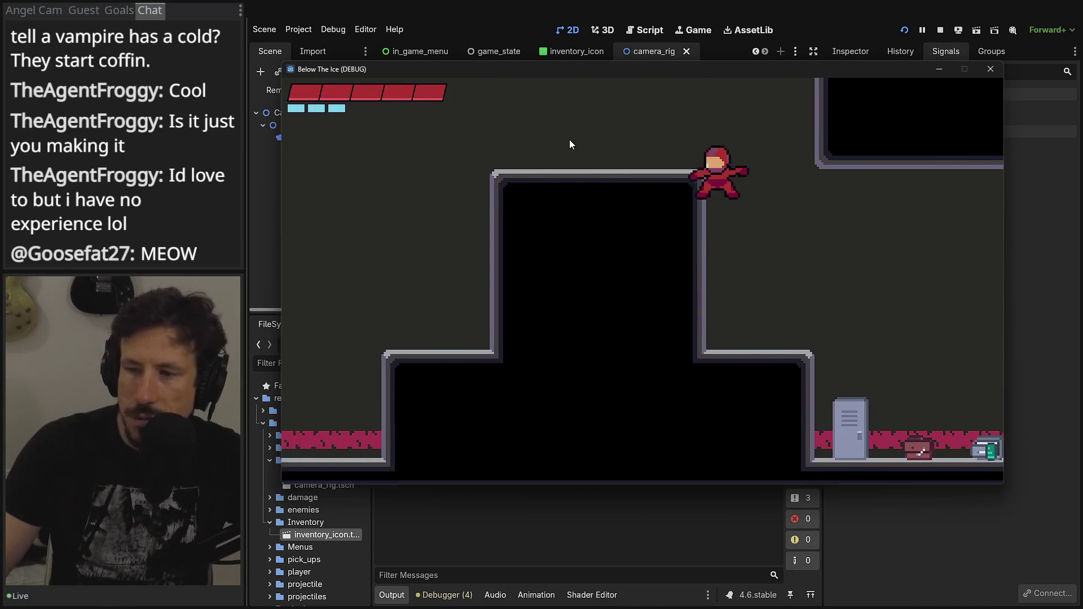
pyautogui.press('Left')
pyautogui.press('Left')
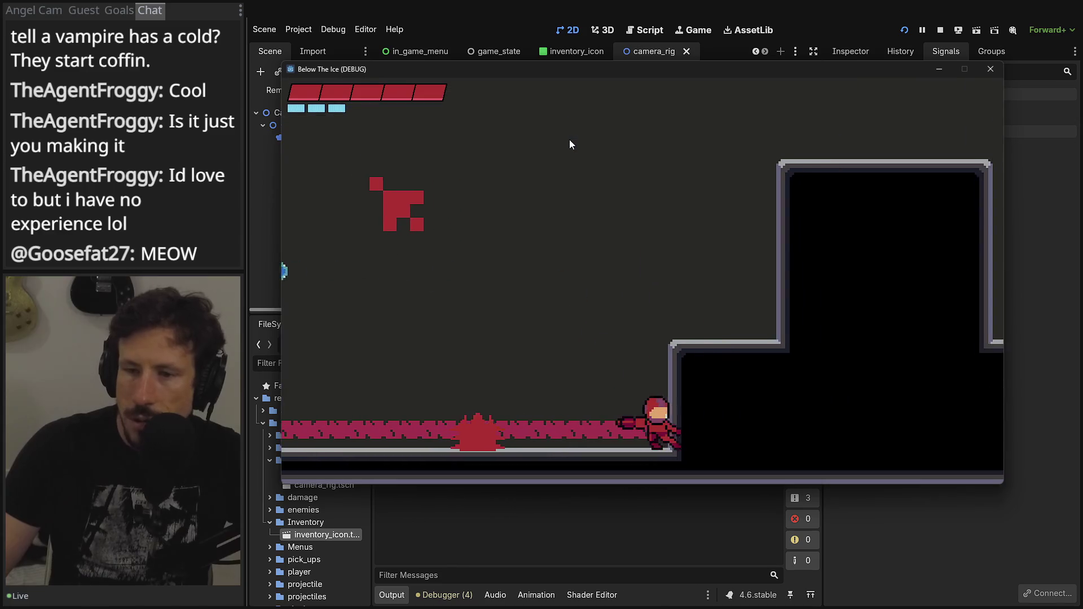
pyautogui.press('Right')
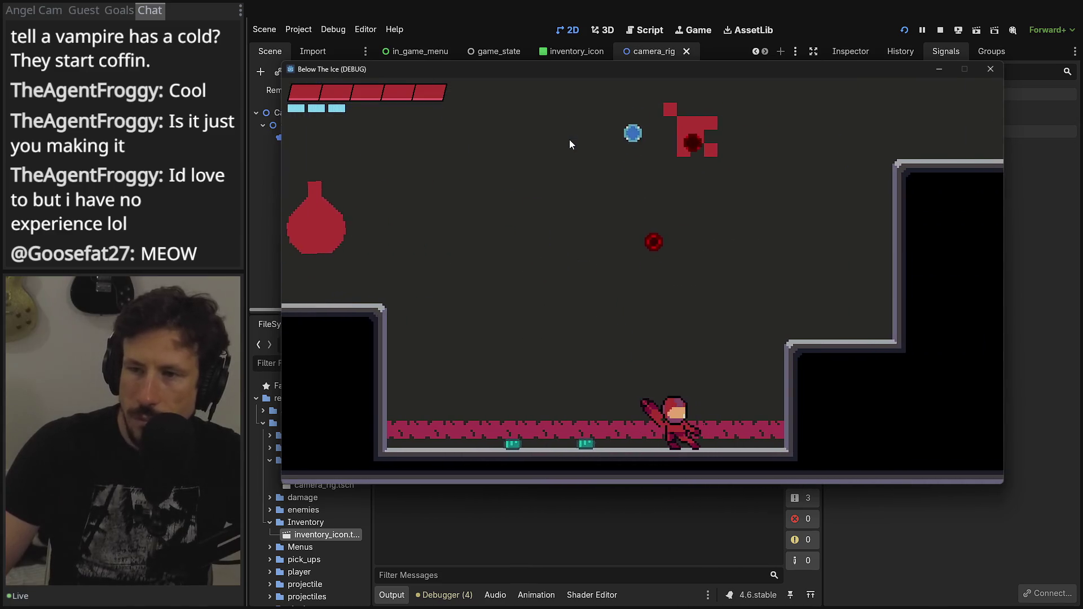
pyautogui.press('Left')
pyautogui.press('Left')
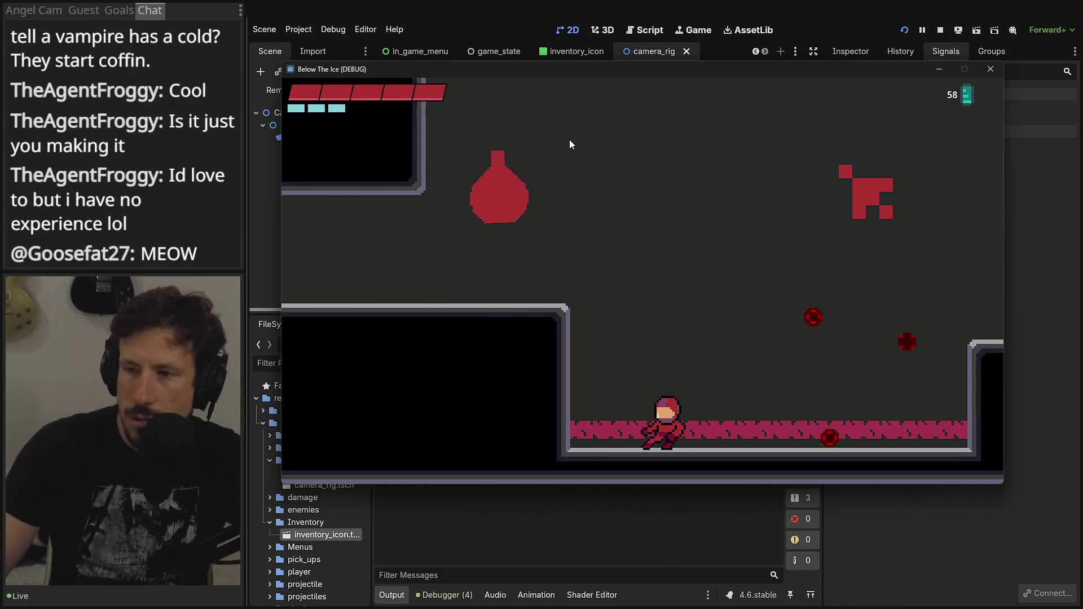
# - Climb to the higher ledge, run along the upper floor, then drop back to the floor
pyautogui.press('Right')
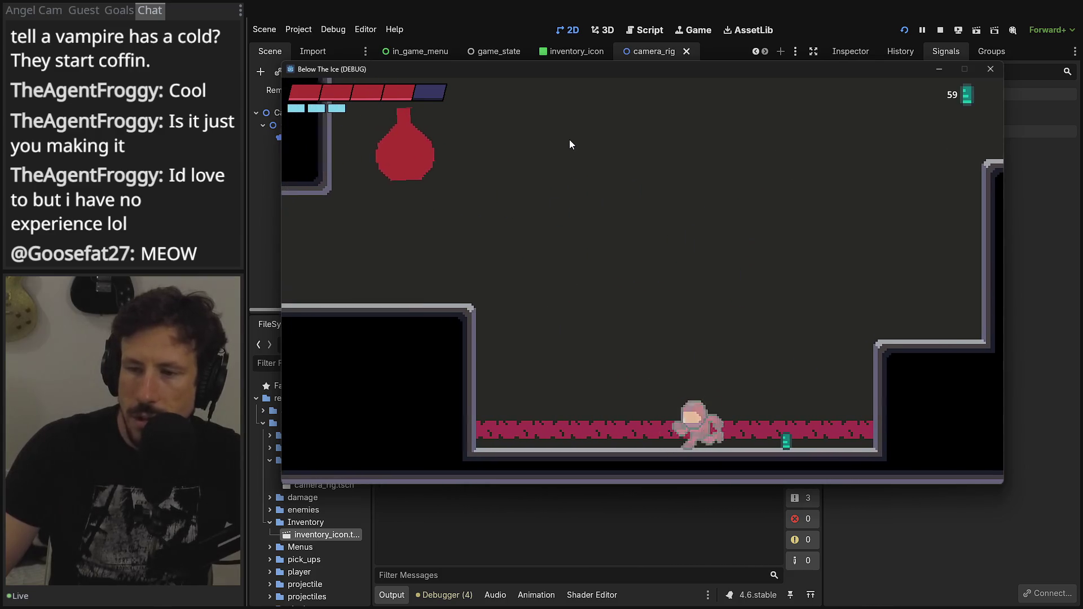
pyautogui.press('space')
pyautogui.press('Left')
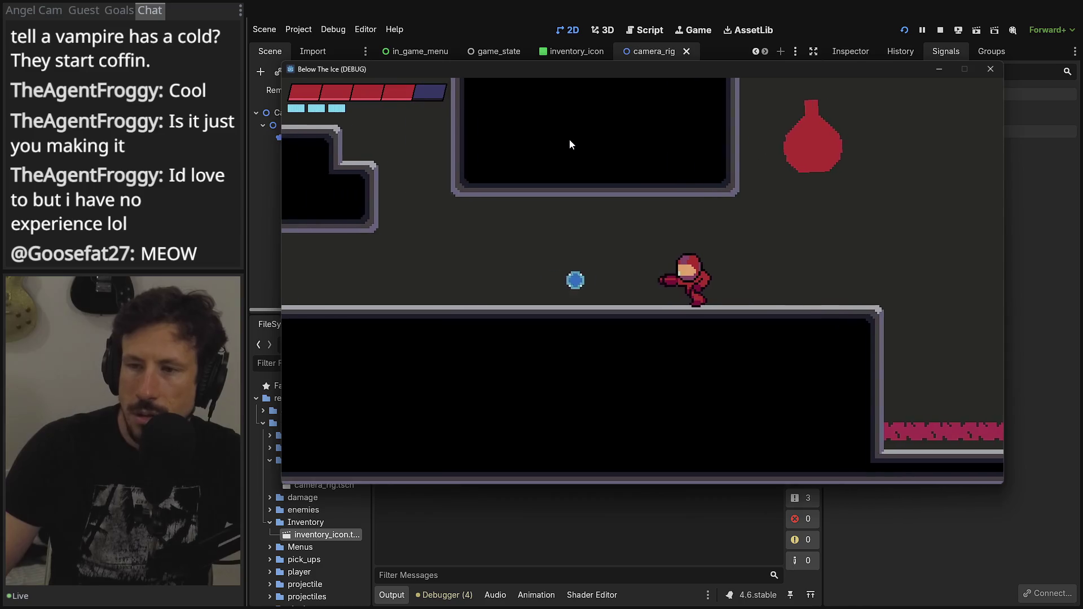
pyautogui.press('Left')
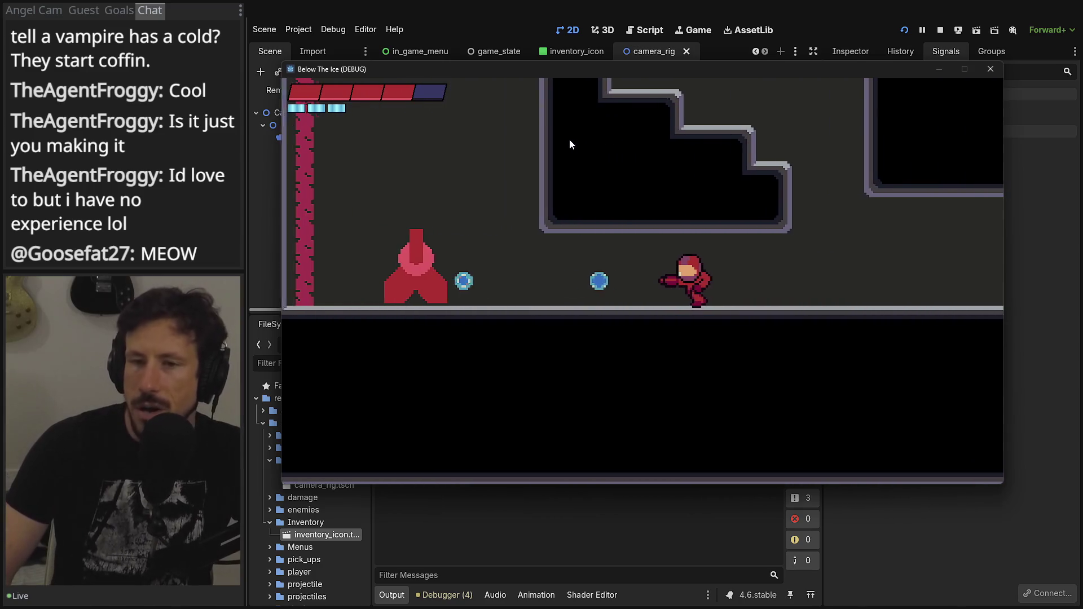
pyautogui.press('Right')
pyautogui.press('space')
pyautogui.press('Left')
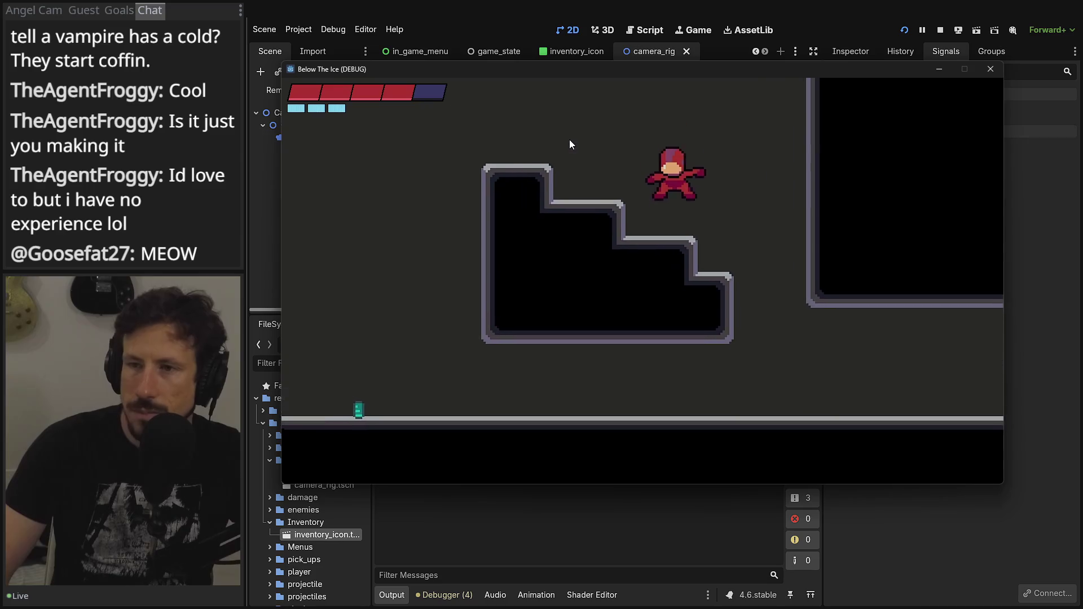
pyautogui.press('Left')
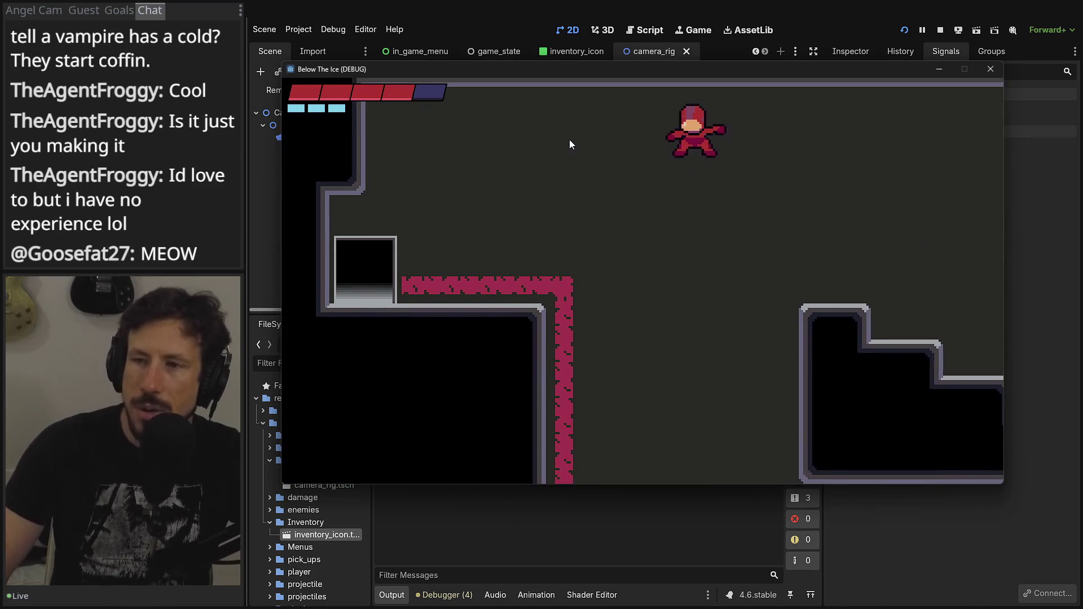
pyautogui.press('Right')
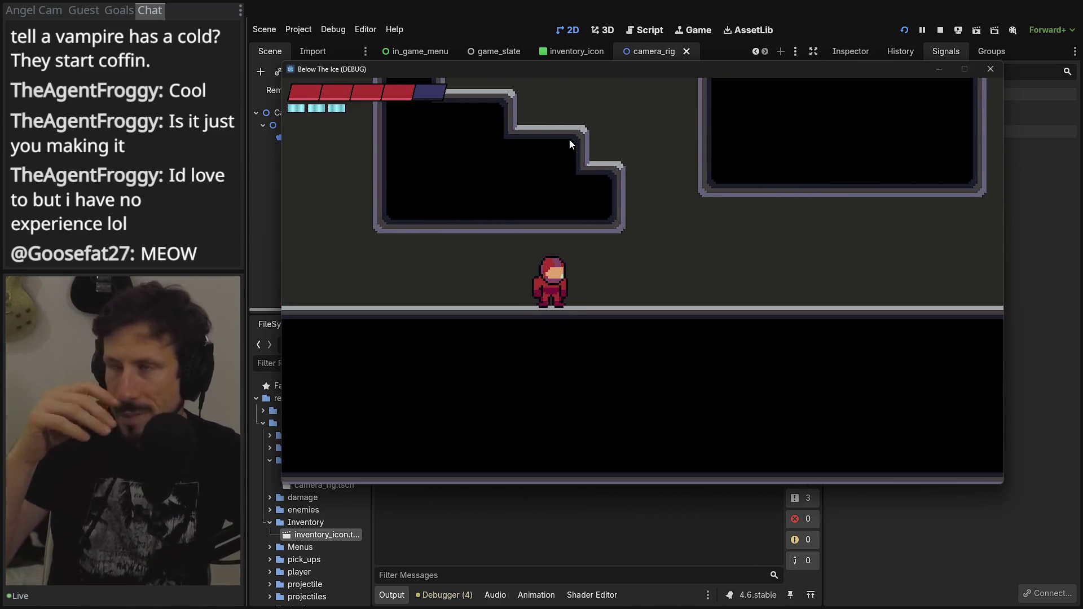
# - Jump onto the stepped platform and dash left through the air
pyautogui.press('Right')
pyautogui.press('space')
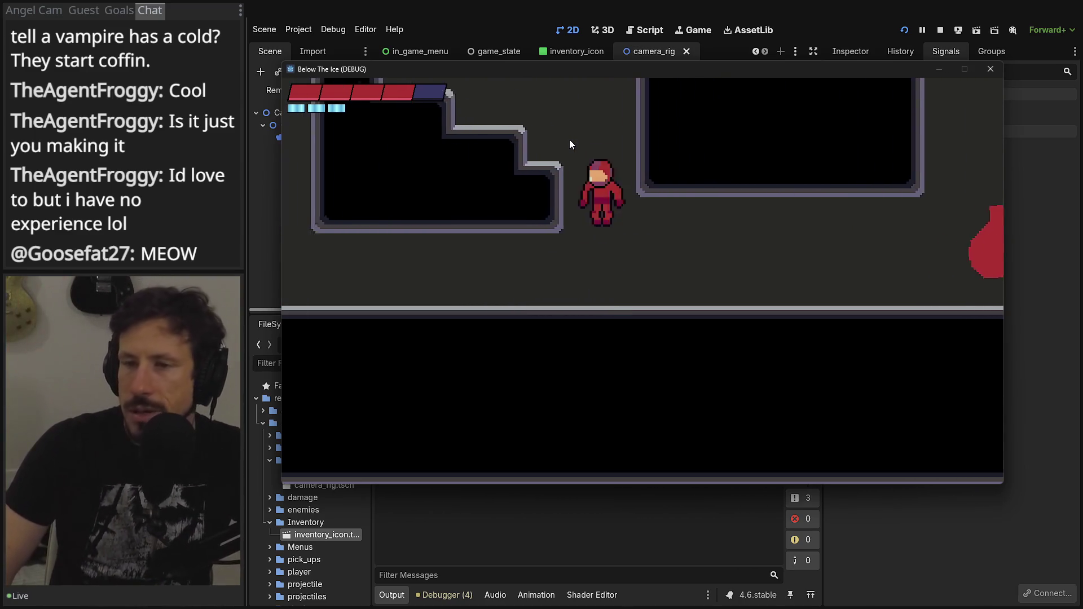
pyautogui.press('Left')
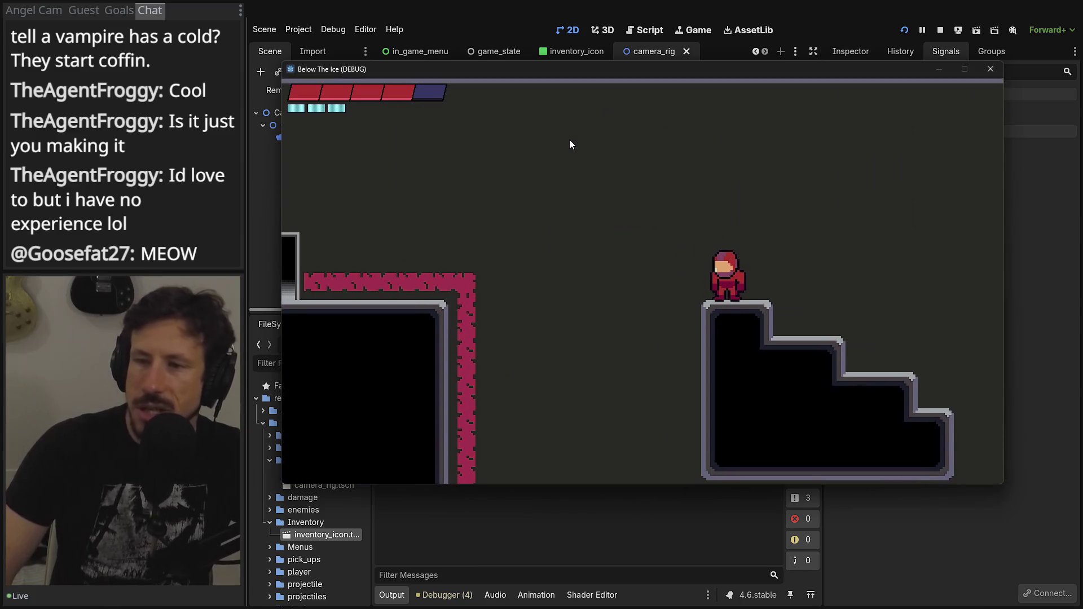
pyautogui.press('Left')
pyautogui.press('space')
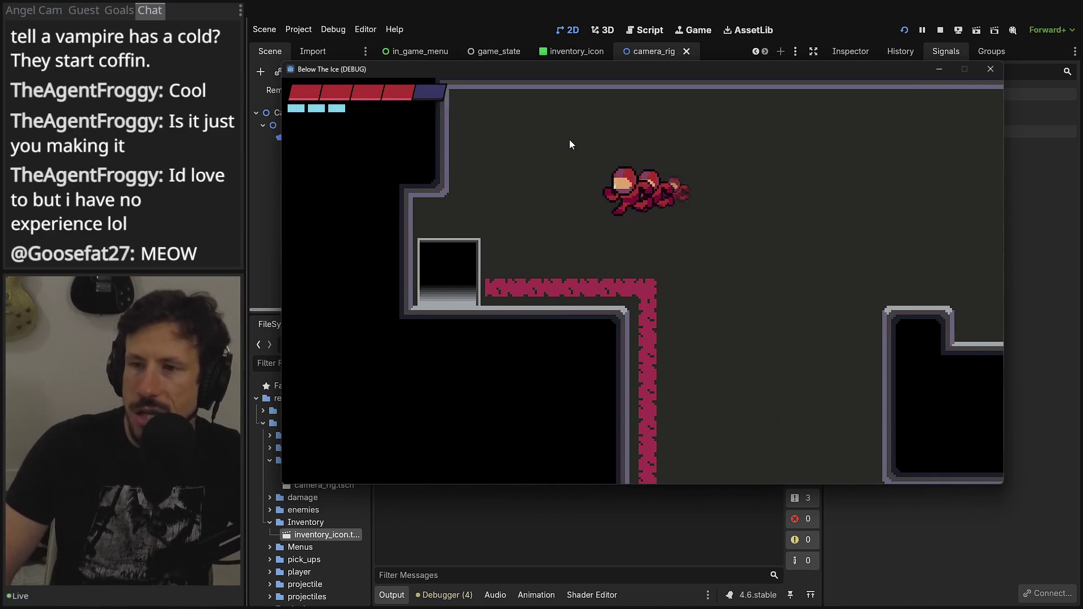
# - Go through the doorway to the regeneration station and restore full health
pyautogui.press('Up')
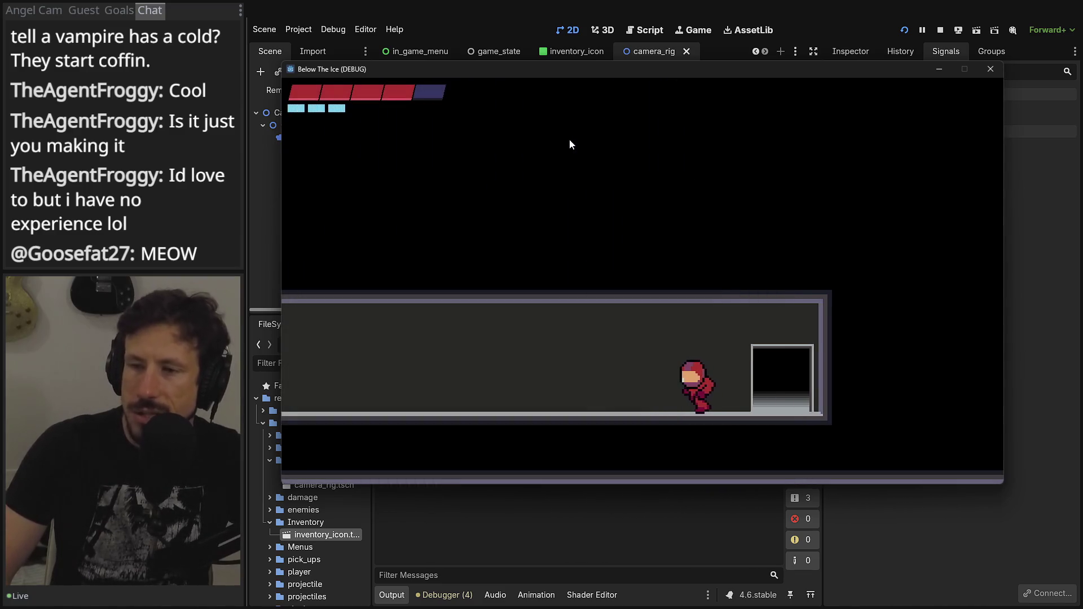
pyautogui.press('Left')
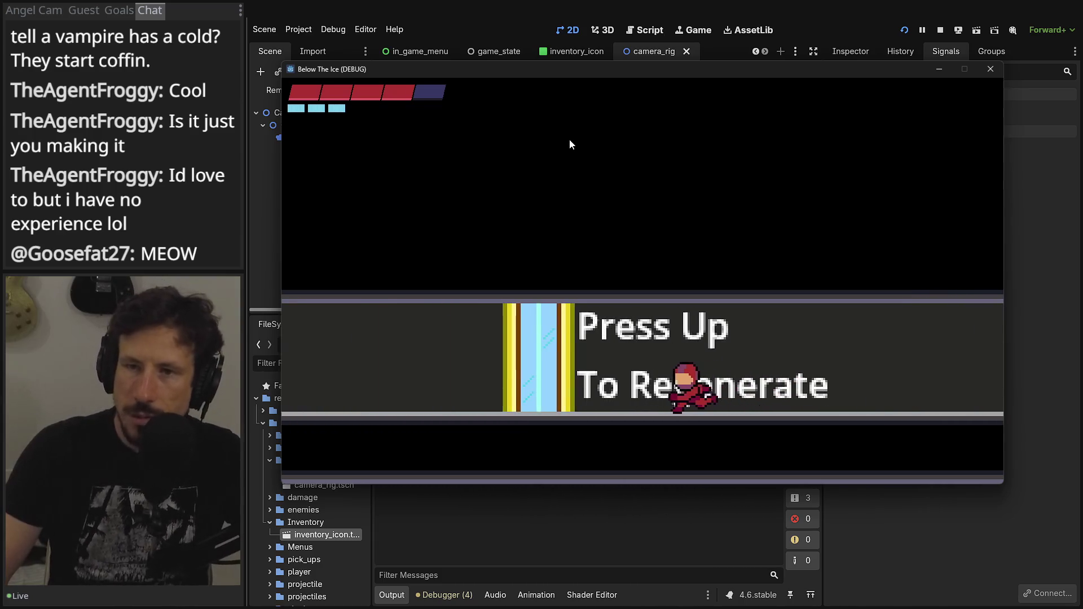
pyautogui.press('Right')
pyautogui.press('Up')
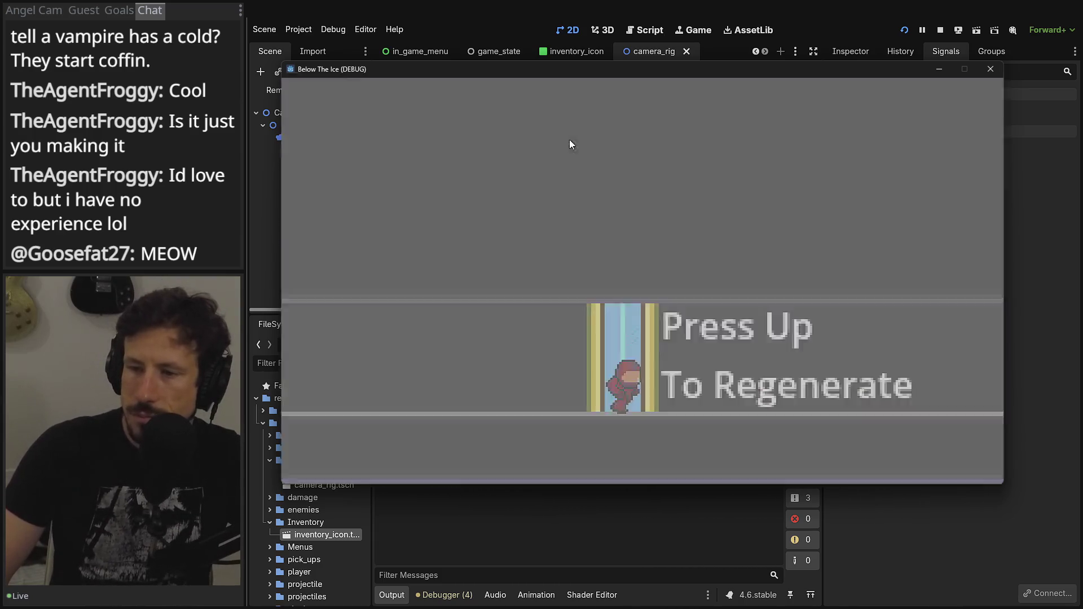
# - Leave the station, jump up into the crate-walled room and into the alcove
pyautogui.press('Left')
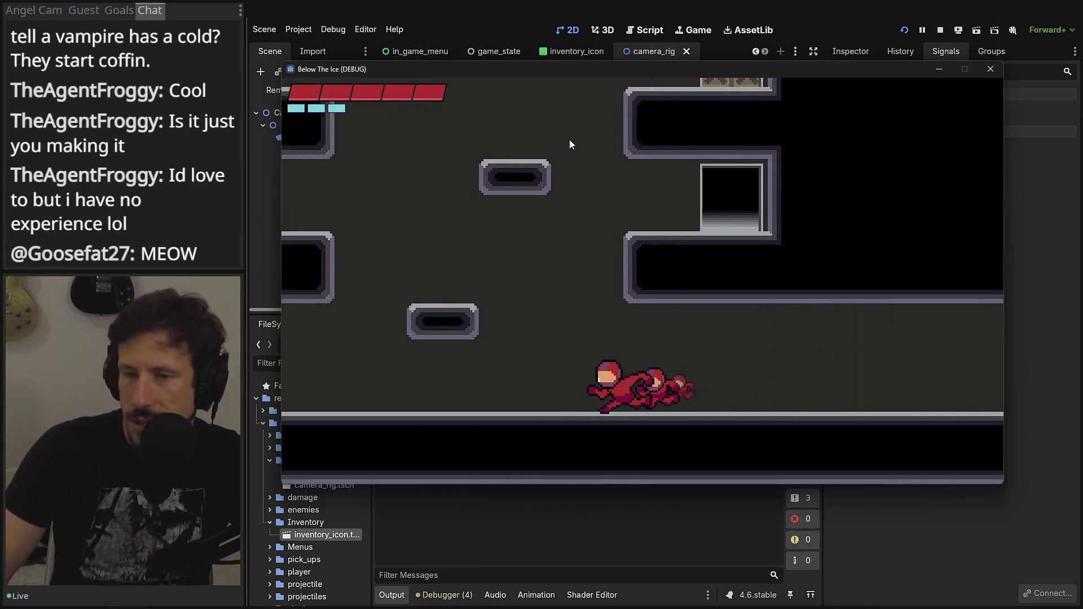
pyautogui.press('space')
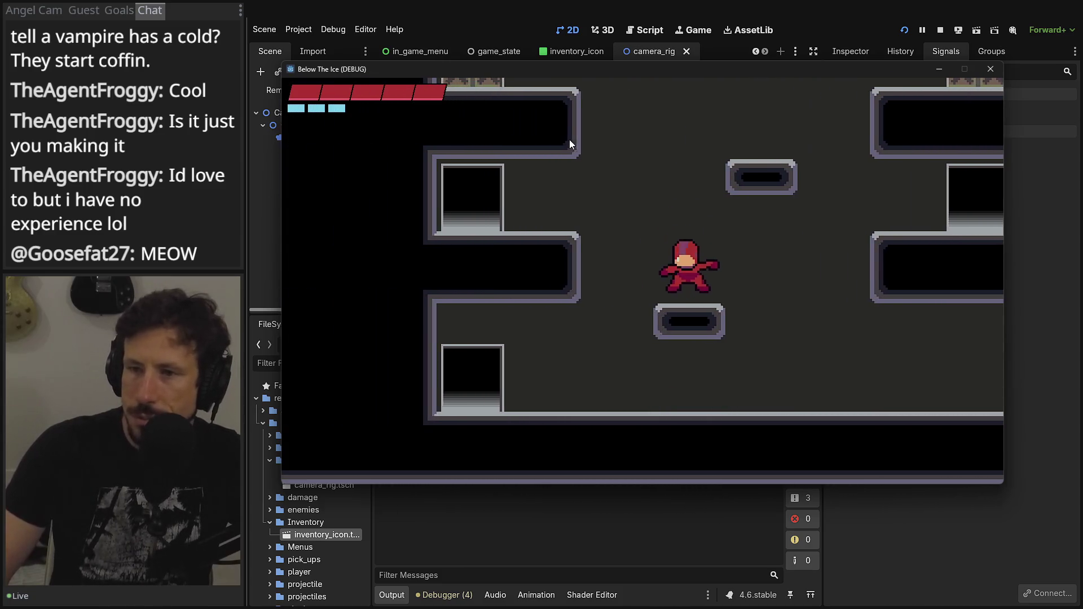
pyautogui.press('space')
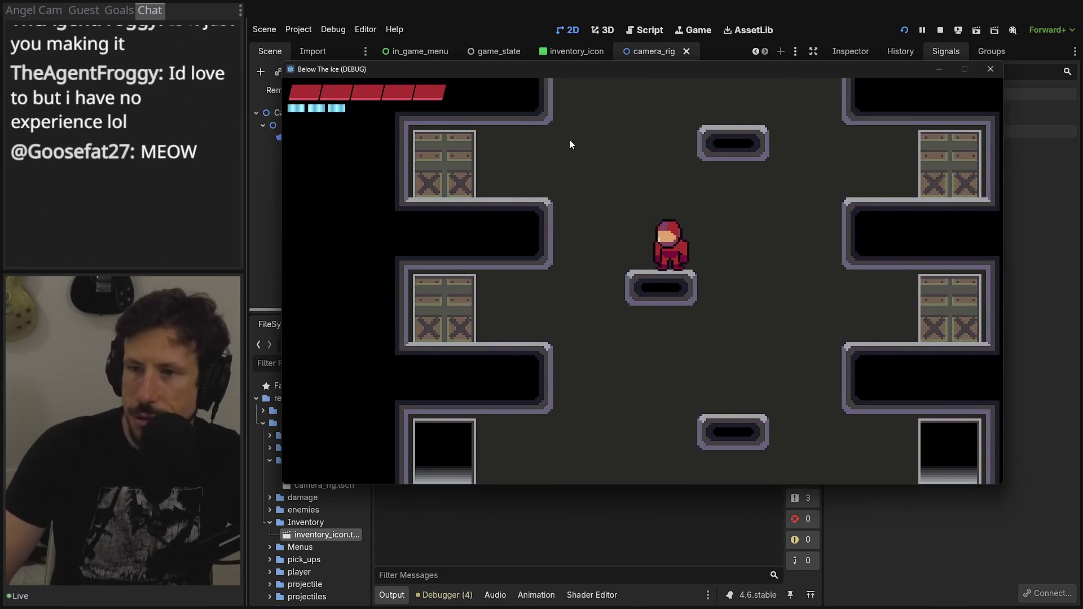
pyautogui.press('Down')
pyautogui.press('Left')
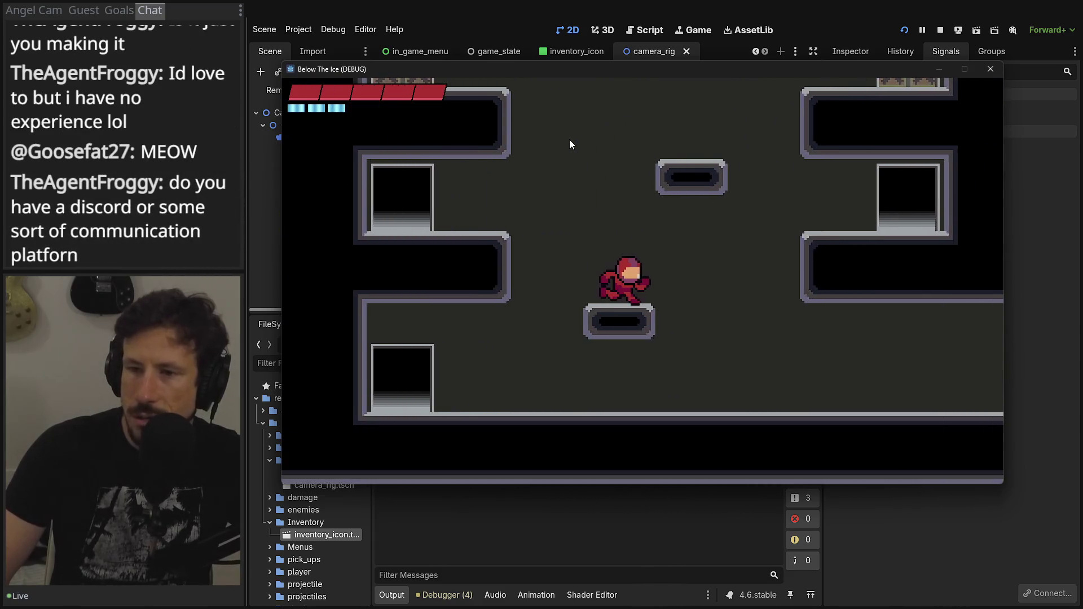
pyautogui.press('Right')
pyautogui.press('space')
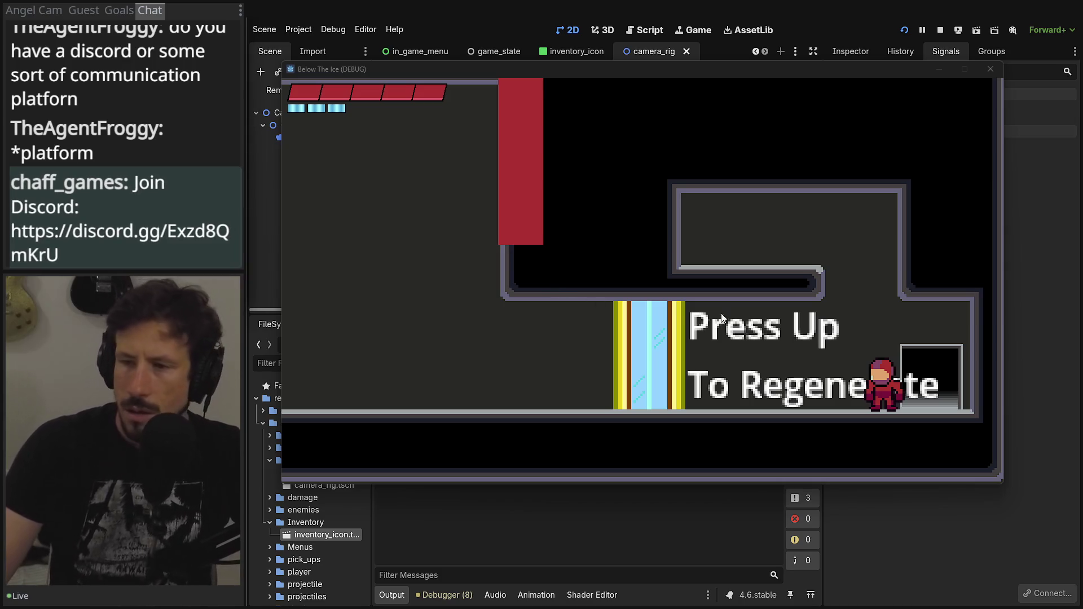
# - Run left into the ALERT room where the walrus boss waits
pyautogui.press('Left')
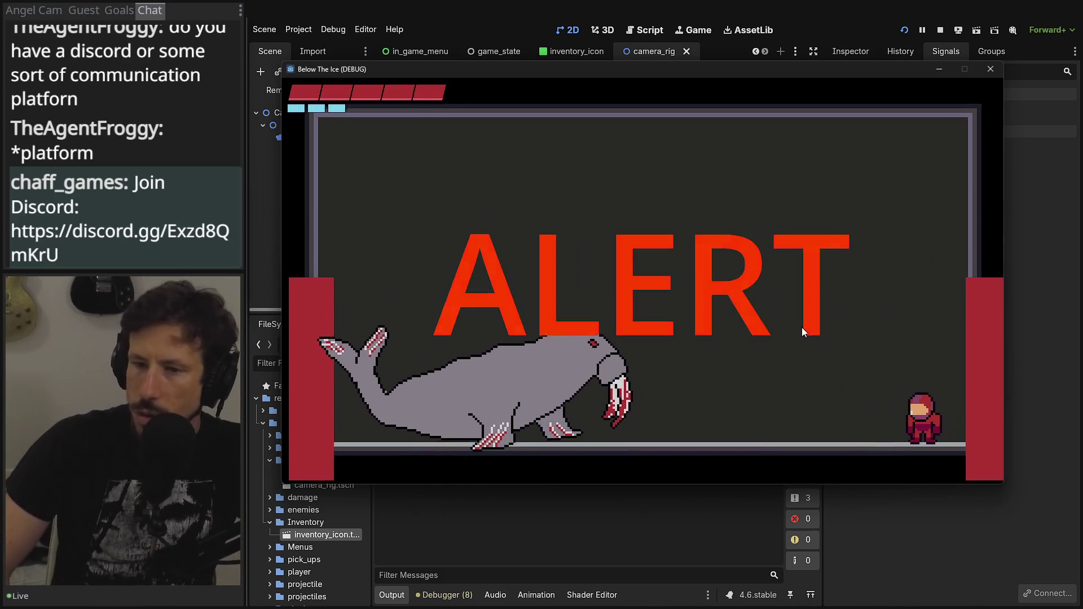
# - Approach the walrus, fire opening projectiles and jump away from its lunge
pyautogui.press('Left')
pyautogui.click(804, 332)
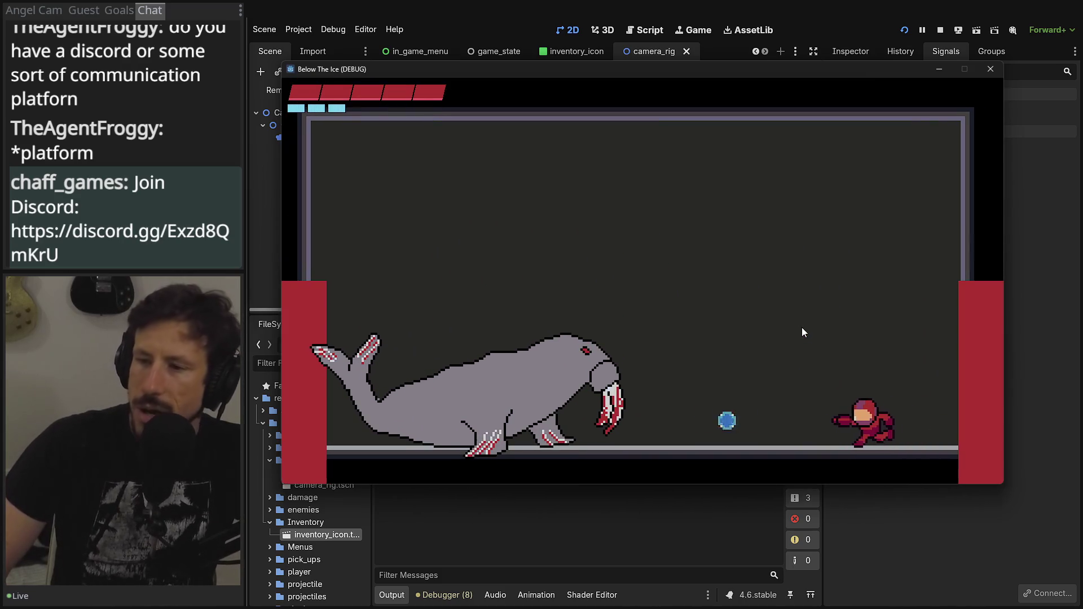
pyautogui.click(805, 331)
pyautogui.click(804, 332)
pyautogui.press('Right')
pyautogui.press('Left')
pyautogui.click(804, 331)
pyautogui.press('Left')
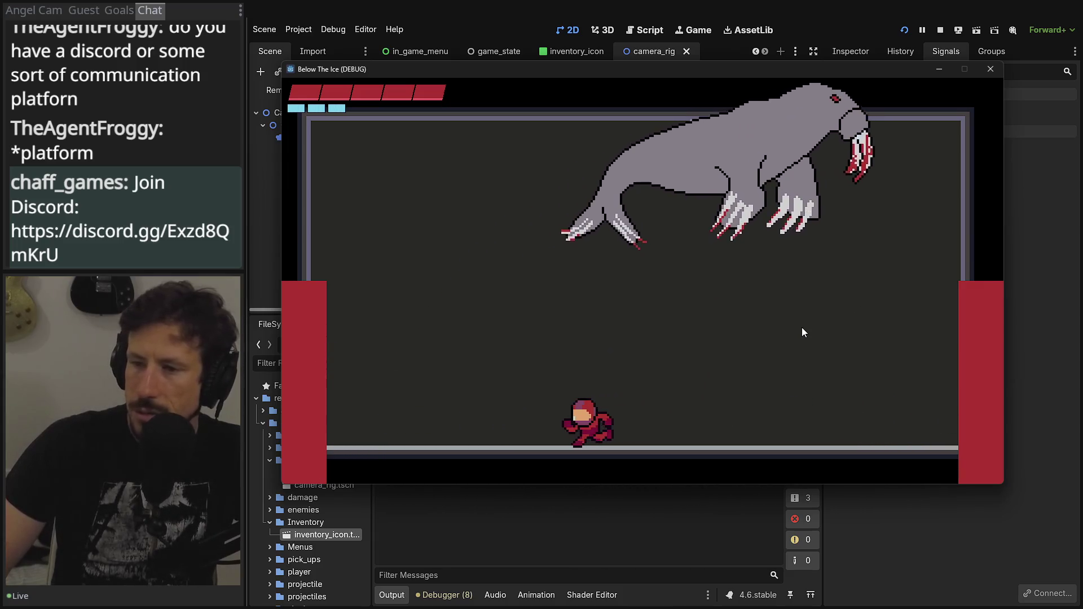
pyautogui.press('space')
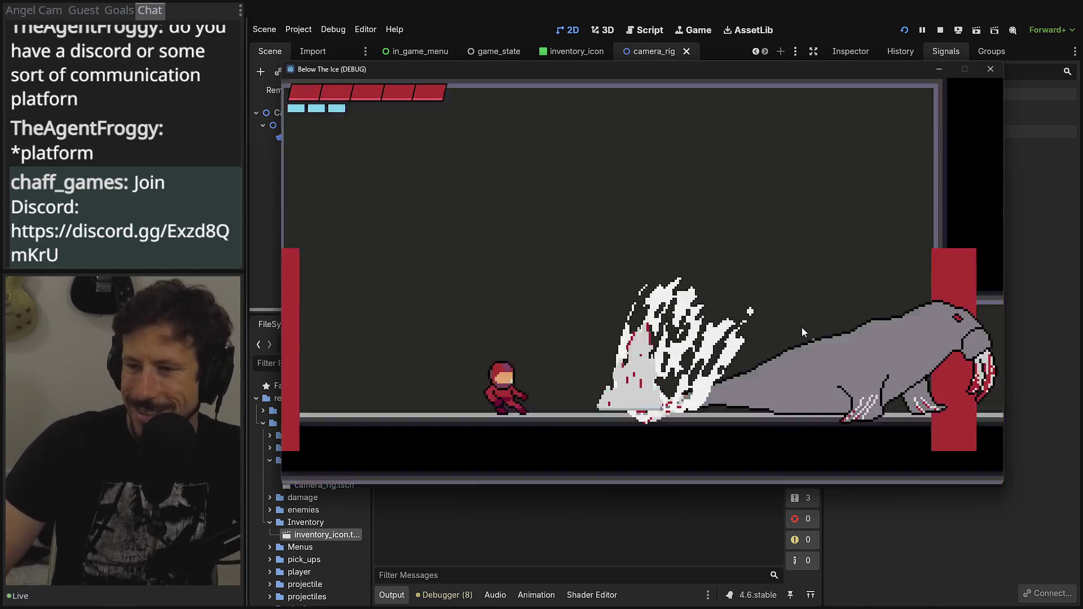
pyautogui.press('Left')
pyautogui.press('Right')
pyautogui.click(804, 332)
# - Keep dodging left and right with jumps and a dash while shooting the walrus
pyautogui.press('space')
pyautogui.press('Right')
pyautogui.click(802, 331)
pyautogui.press('Left')
pyautogui.press('Right')
pyautogui.press('Right')
pyautogui.press('space')
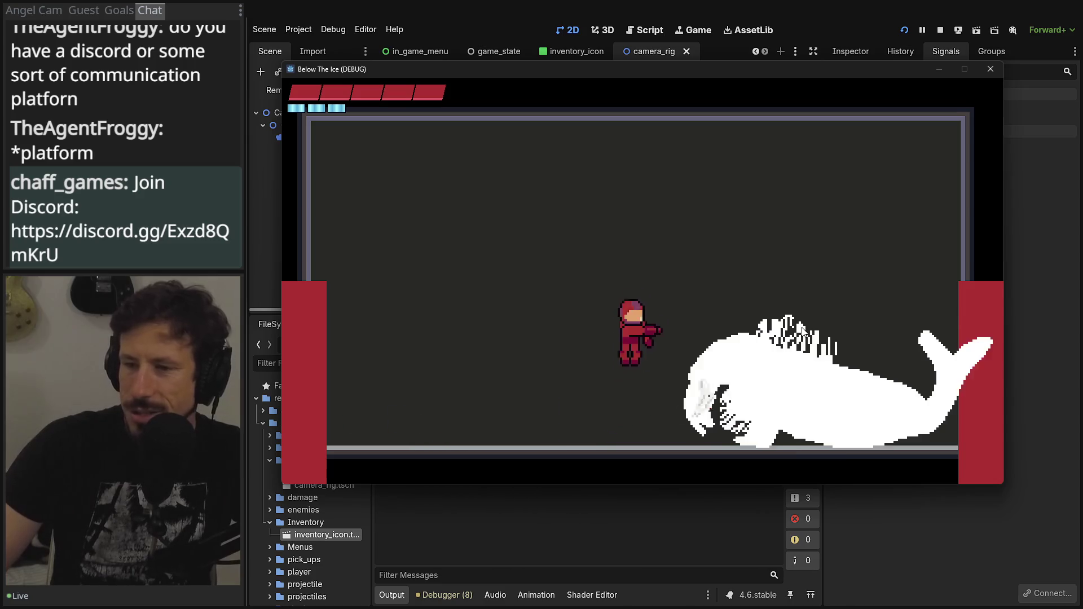
pyautogui.press('Left')
pyautogui.click(804, 333)
pyautogui.press('Left')
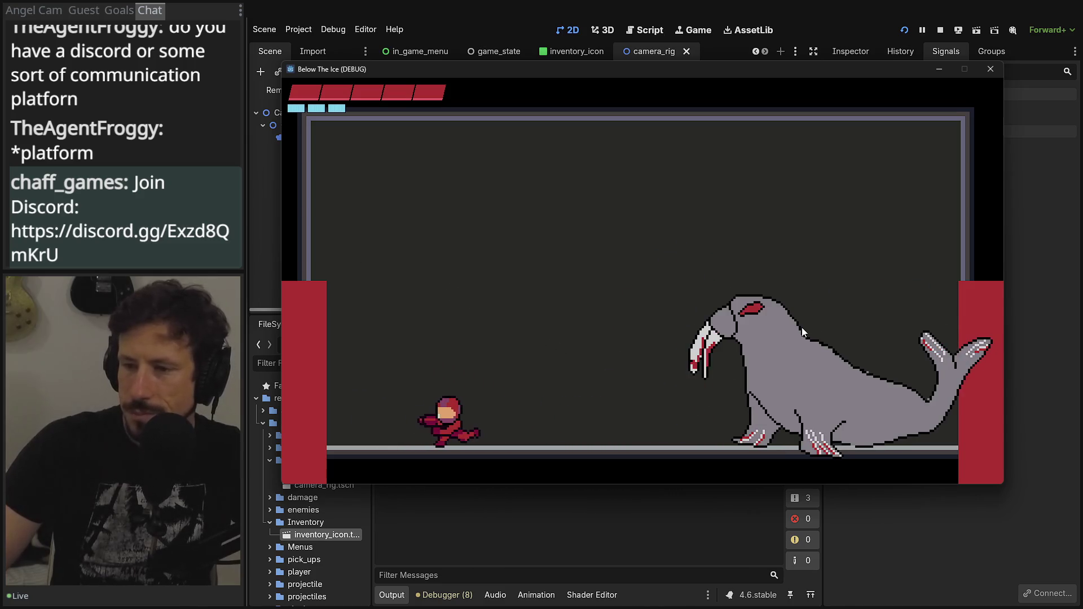
pyautogui.press('Right')
pyautogui.click(804, 333)
pyautogui.click(804, 332)
pyautogui.press('space')
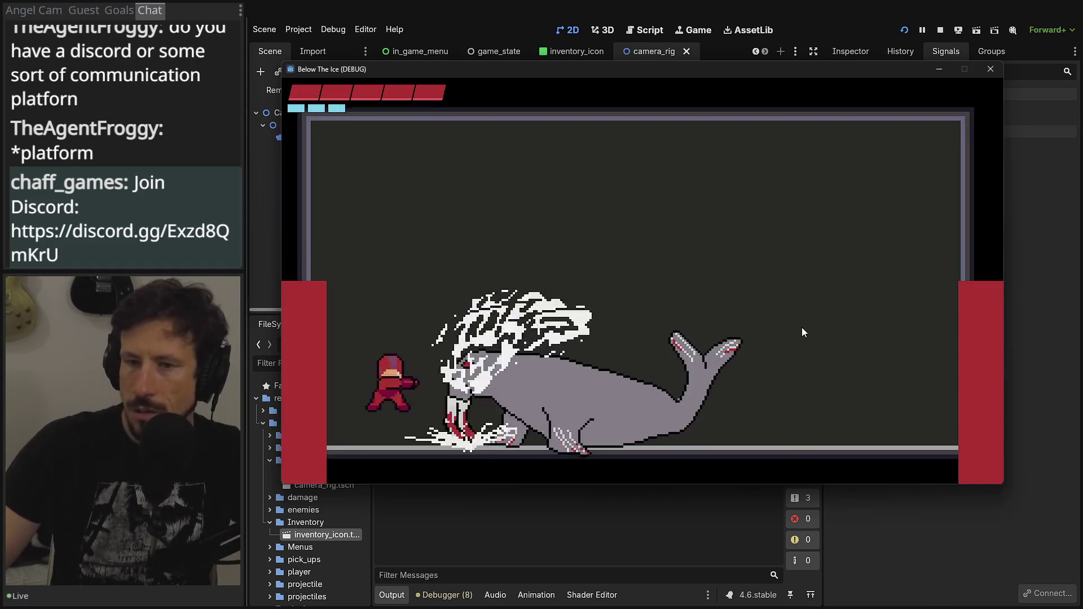
pyautogui.press('Right')
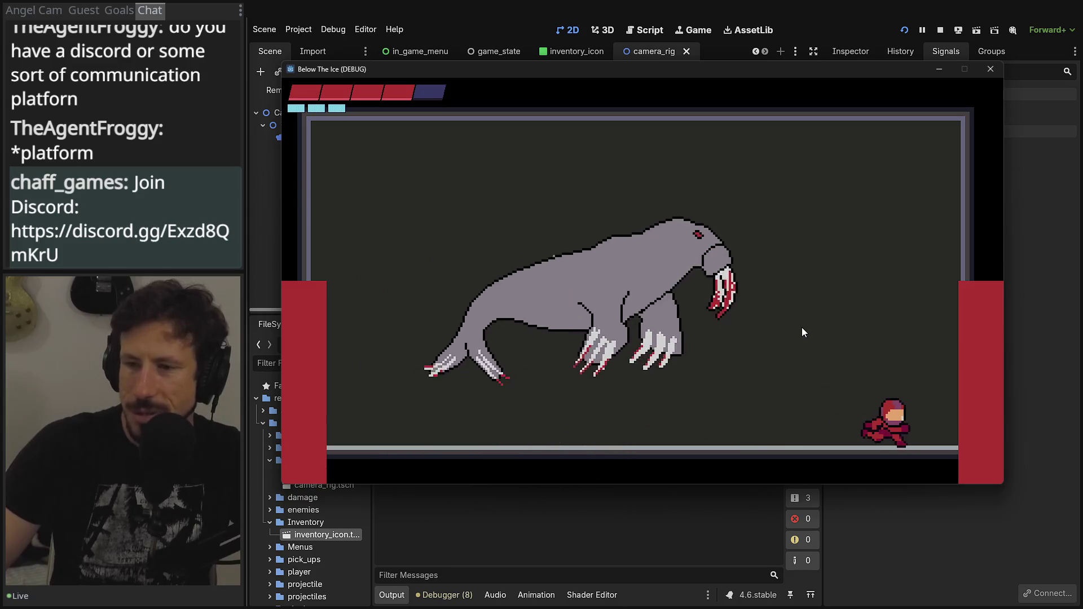
pyautogui.press('Left')
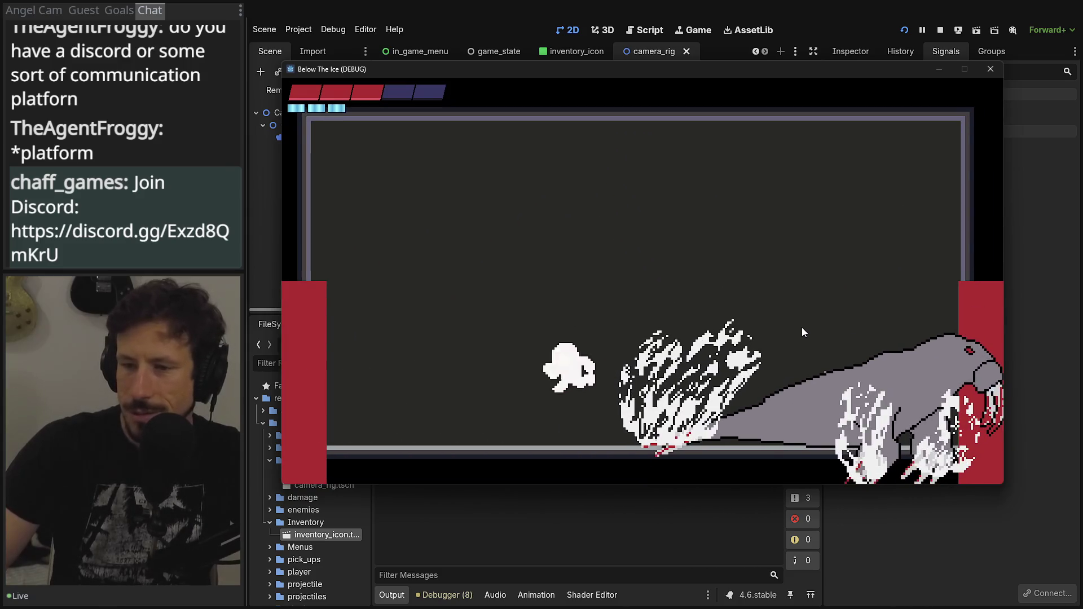
# - Fire repeated projectile volleys at the leaping walrus while running beneath it
pyautogui.click(804, 333)
pyautogui.click(804, 332)
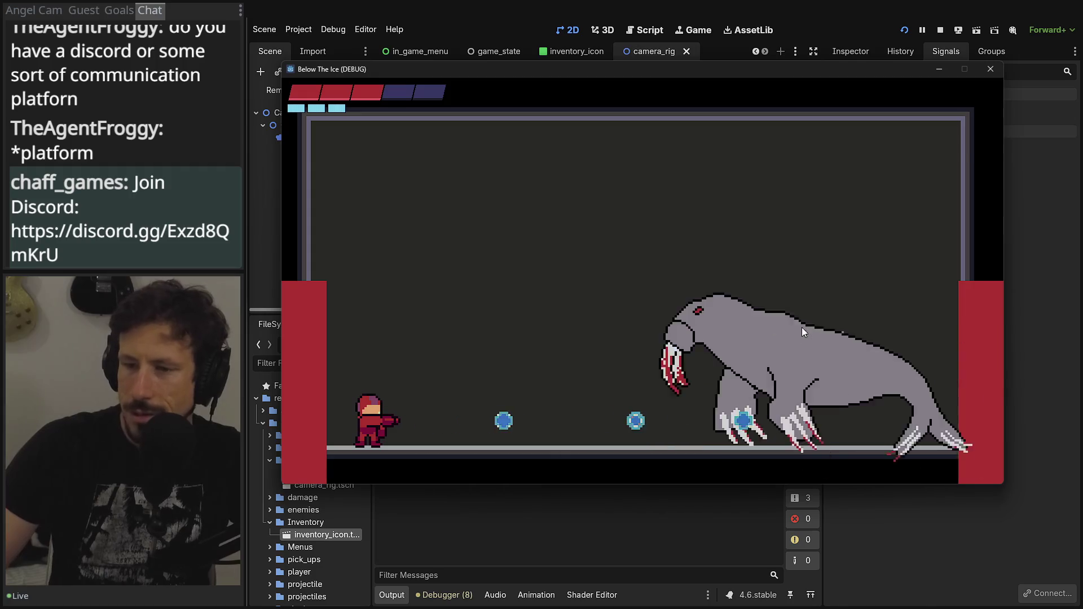
pyautogui.click(804, 333)
pyautogui.press('Right')
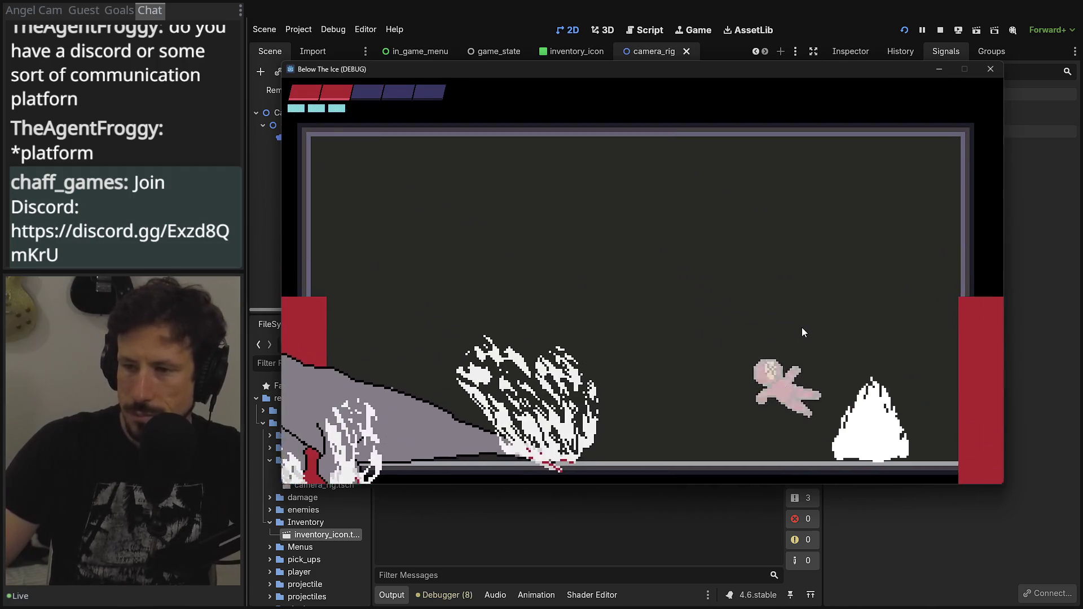
pyautogui.click(804, 332)
pyautogui.click(804, 333)
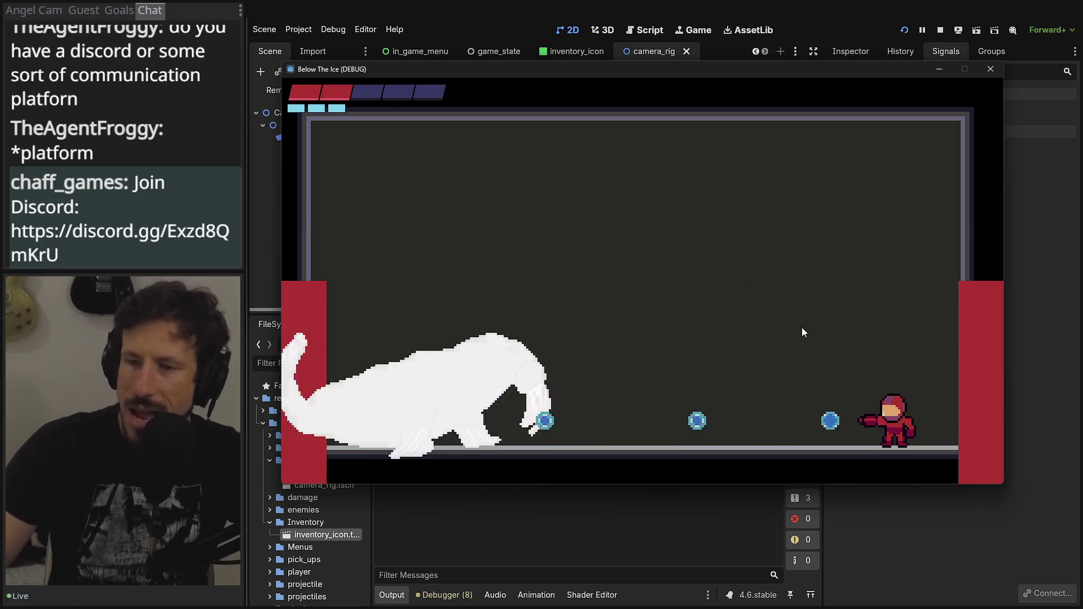
pyautogui.press('space')
pyautogui.click(804, 333)
pyautogui.click(803, 330)
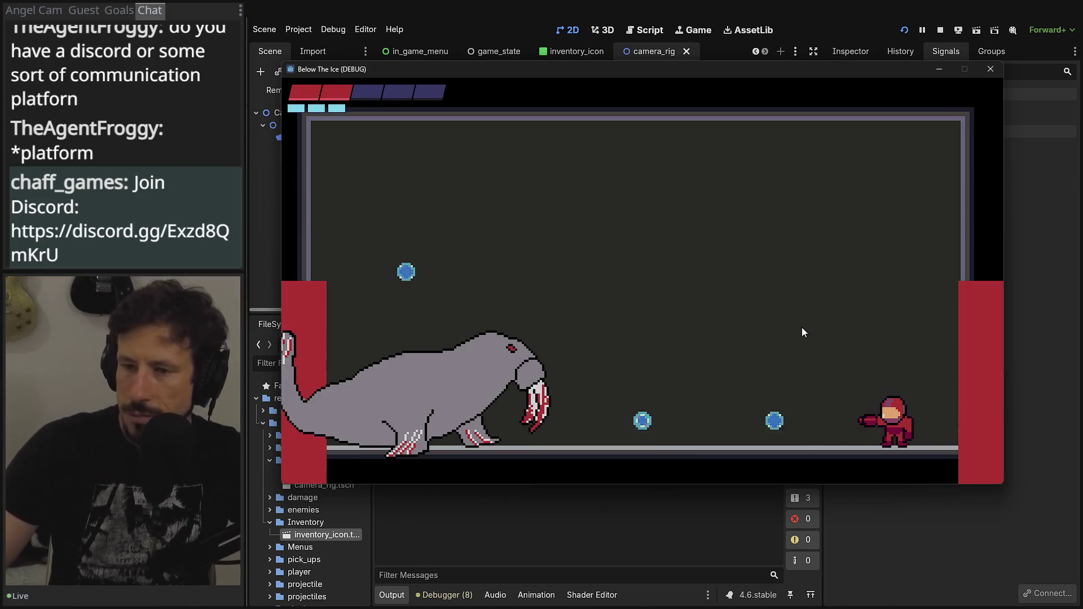
pyautogui.click(803, 330)
pyautogui.press('Left')
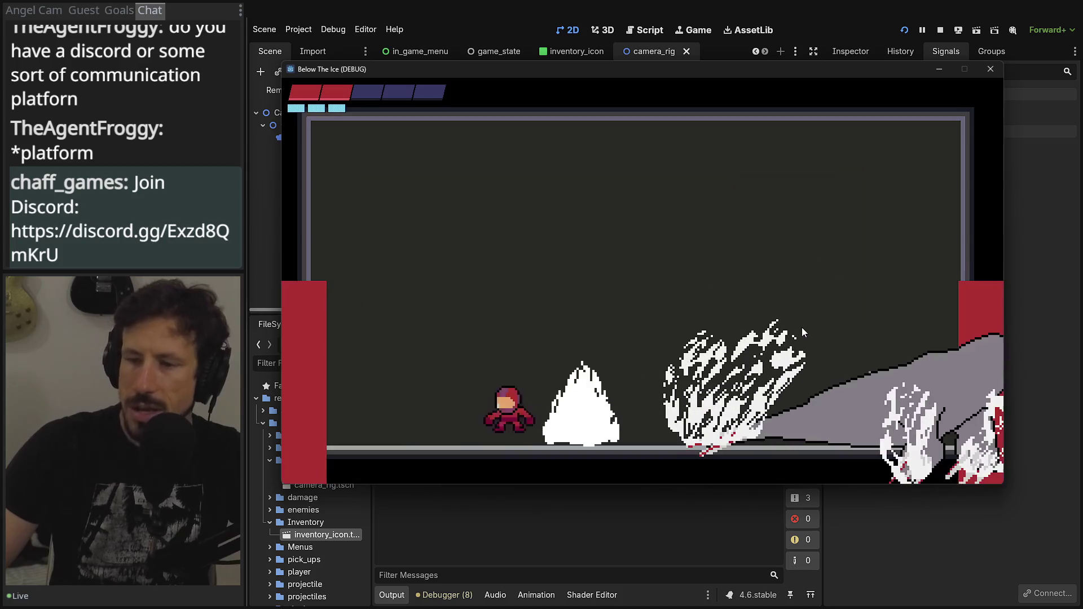
pyautogui.click(803, 329)
pyautogui.click(802, 330)
pyautogui.click(802, 330)
pyautogui.click(802, 329)
pyautogui.click(803, 332)
pyautogui.click(803, 331)
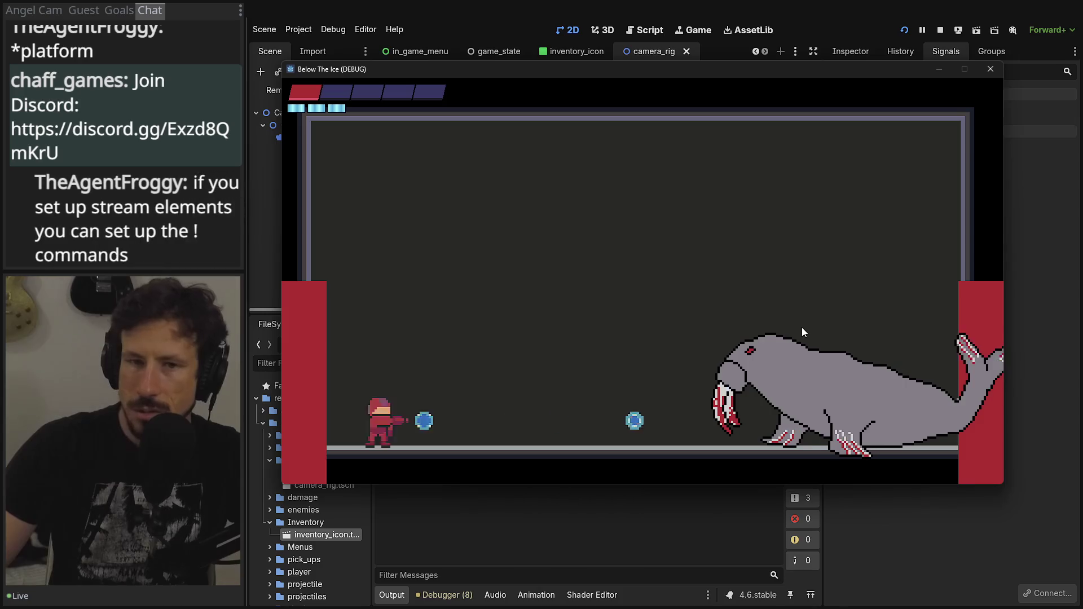
pyautogui.click(803, 332)
pyautogui.click(803, 332)
# - Fight the walrus boss, dodging under its leaps and firing blue orbs with mouse clicks
pyautogui.press('d')
pyautogui.press('space')
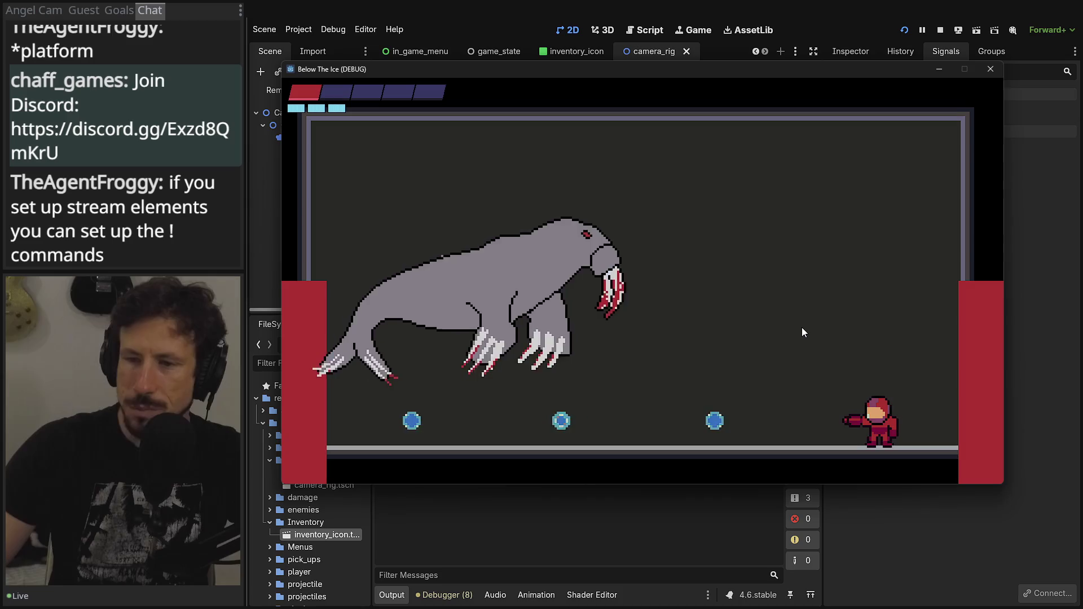
pyautogui.press('a')
pyautogui.press('space')
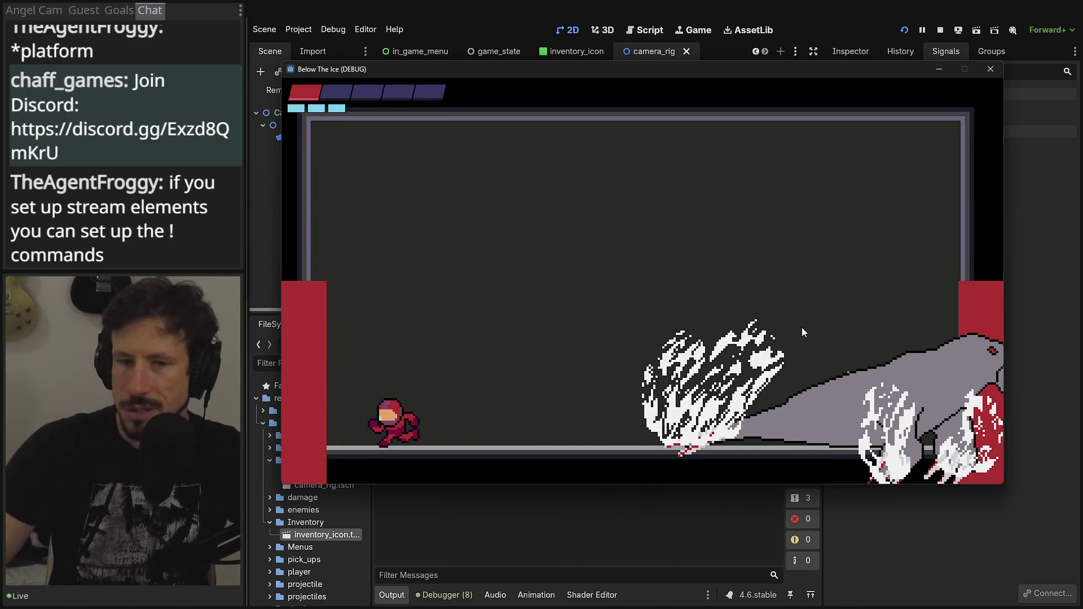
pyautogui.click(803, 332)
pyautogui.click(803, 331)
pyautogui.click(803, 331)
pyautogui.press('space')
pyautogui.click(801, 327)
pyautogui.click(801, 328)
pyautogui.click(801, 327)
pyautogui.press('d')
pyautogui.click(801, 327)
pyautogui.press('space')
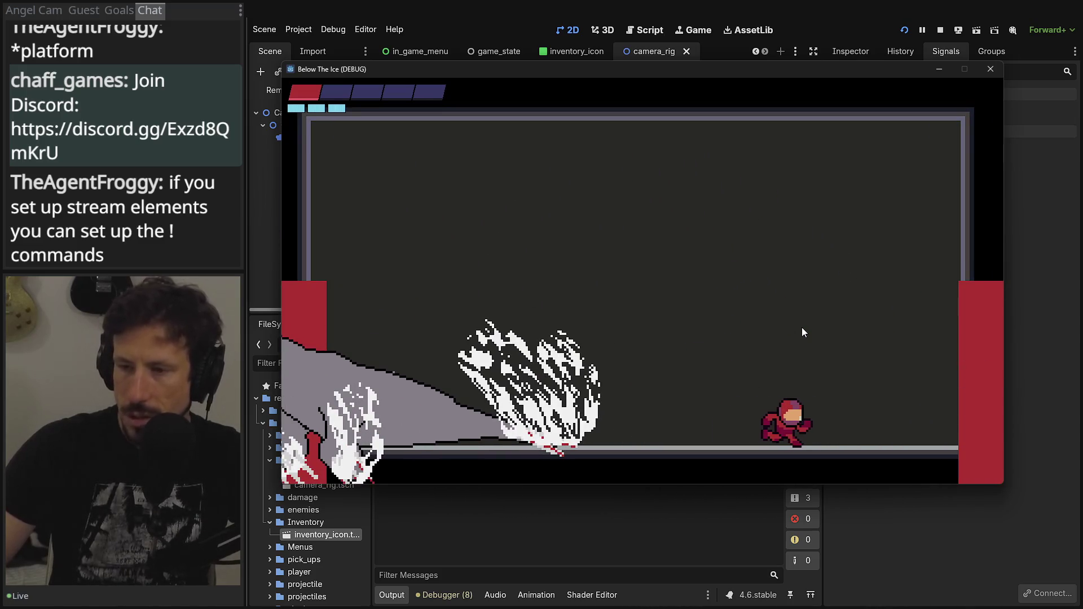
pyautogui.click(801, 327)
pyautogui.click(801, 327)
pyautogui.press('a')
pyautogui.press('space')
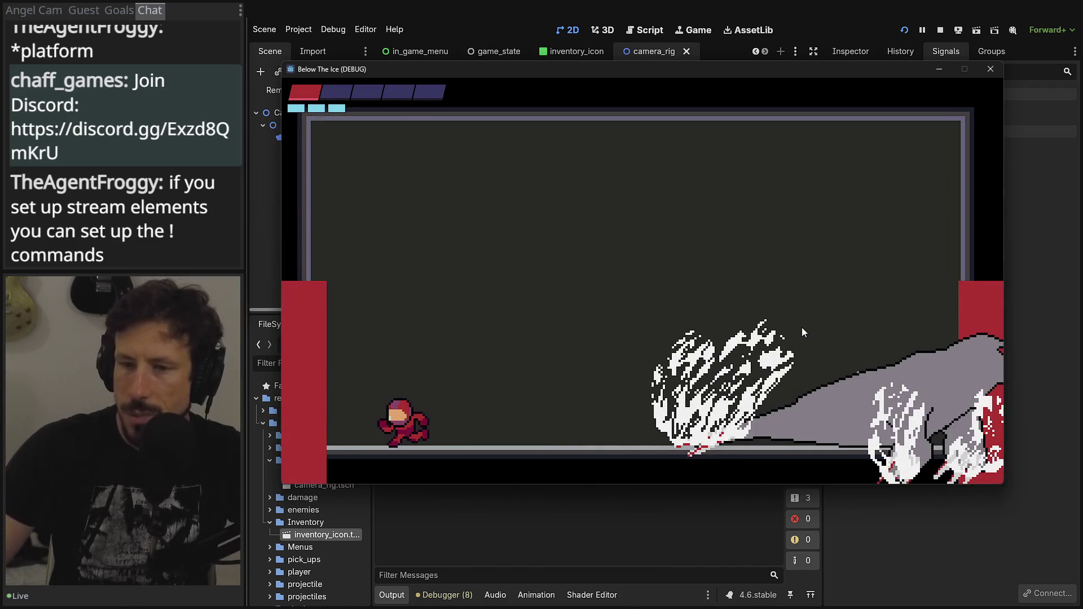
pyautogui.click(803, 331)
pyautogui.click(804, 331)
pyautogui.click(803, 331)
pyautogui.press('space')
pyautogui.press('d')
pyautogui.press('space')
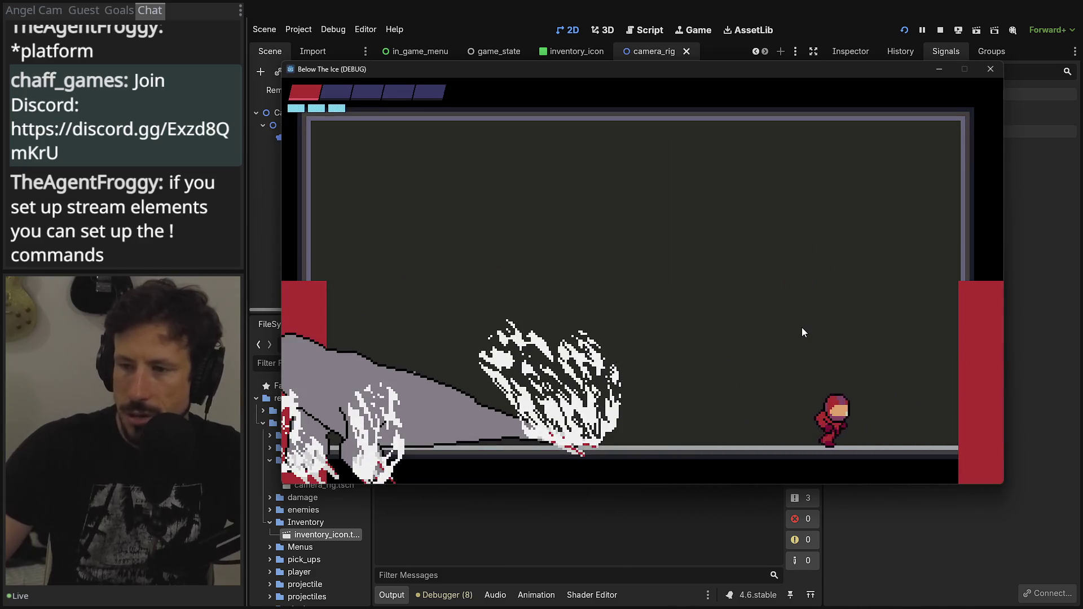
pyautogui.click(802, 328)
pyautogui.click(801, 329)
pyautogui.press('a')
pyautogui.press('space')
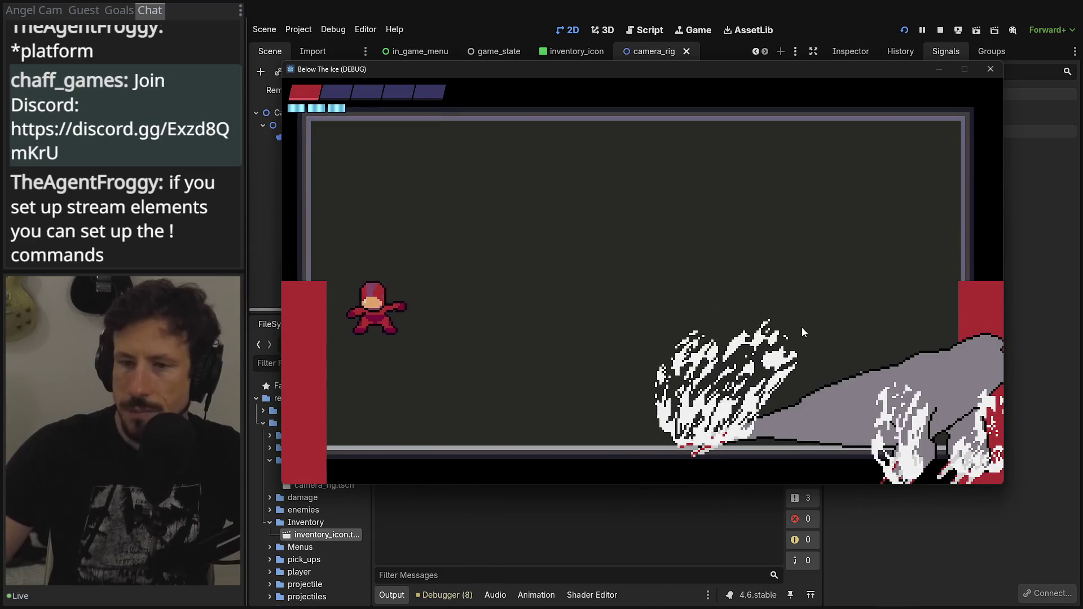
pyautogui.click(802, 329)
pyautogui.press('space')
pyautogui.click(802, 328)
pyautogui.click(802, 328)
pyautogui.click(803, 332)
pyautogui.press('d')
pyautogui.press('space')
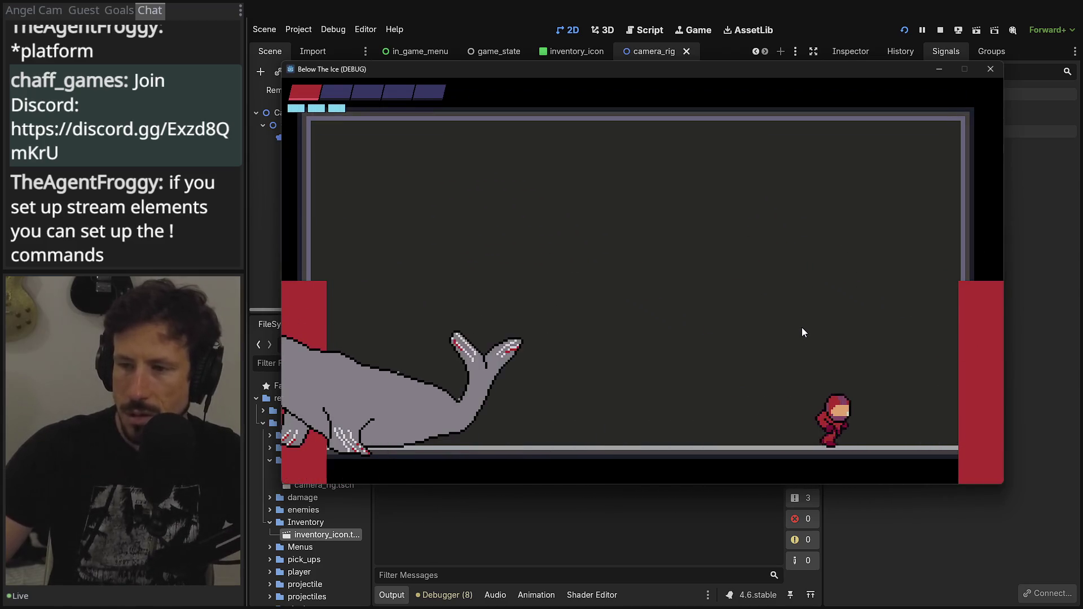
pyautogui.click(802, 328)
pyautogui.click(802, 328)
pyautogui.click(802, 329)
pyautogui.click(802, 328)
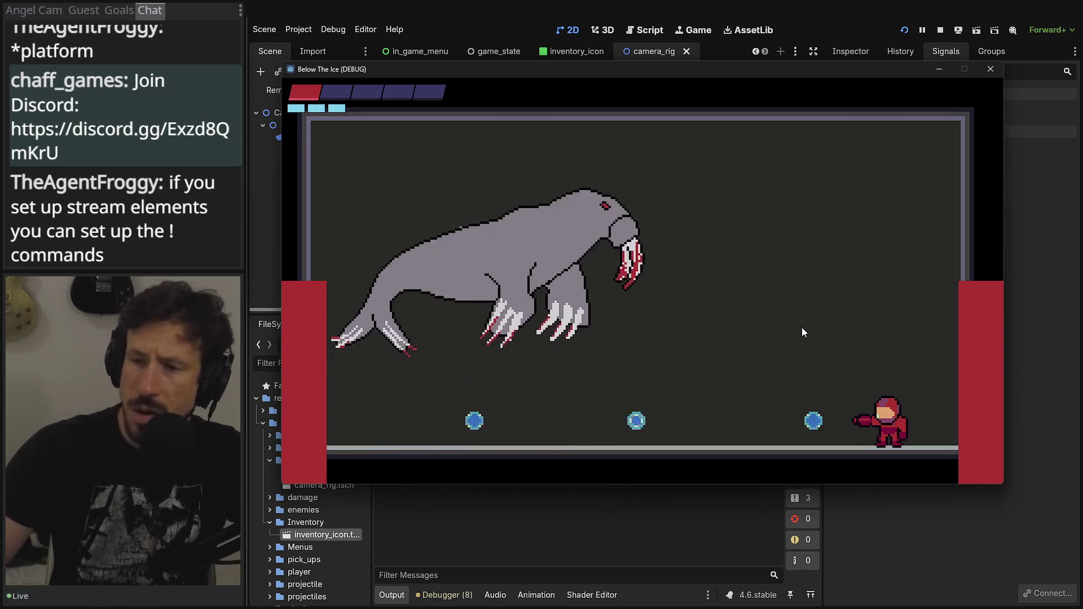
pyautogui.press('a')
pyautogui.press('space')
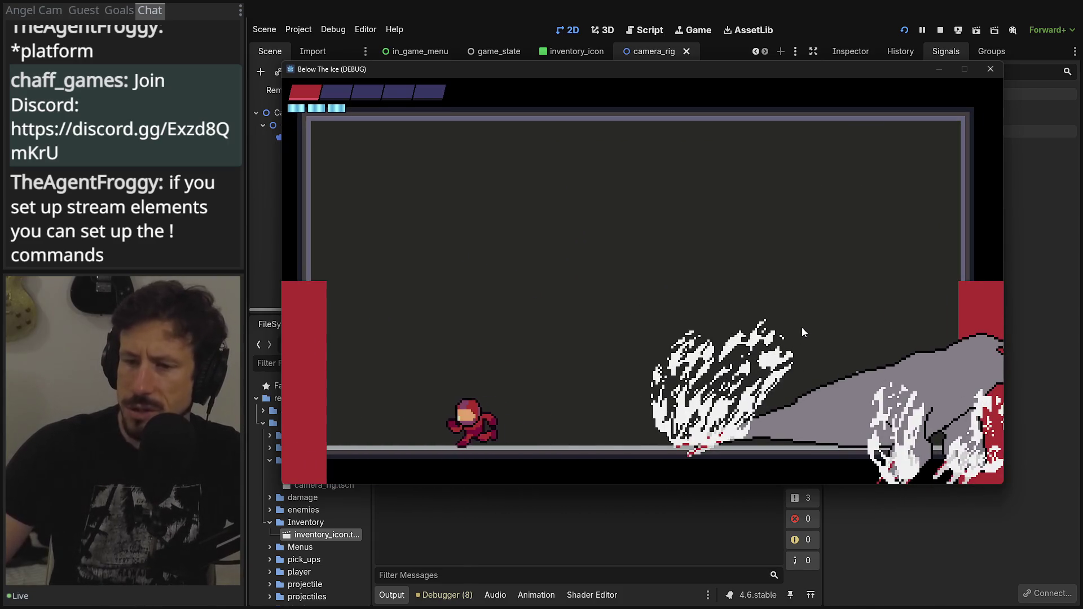
pyautogui.press('d')
pyautogui.click(802, 328)
pyautogui.click(802, 328)
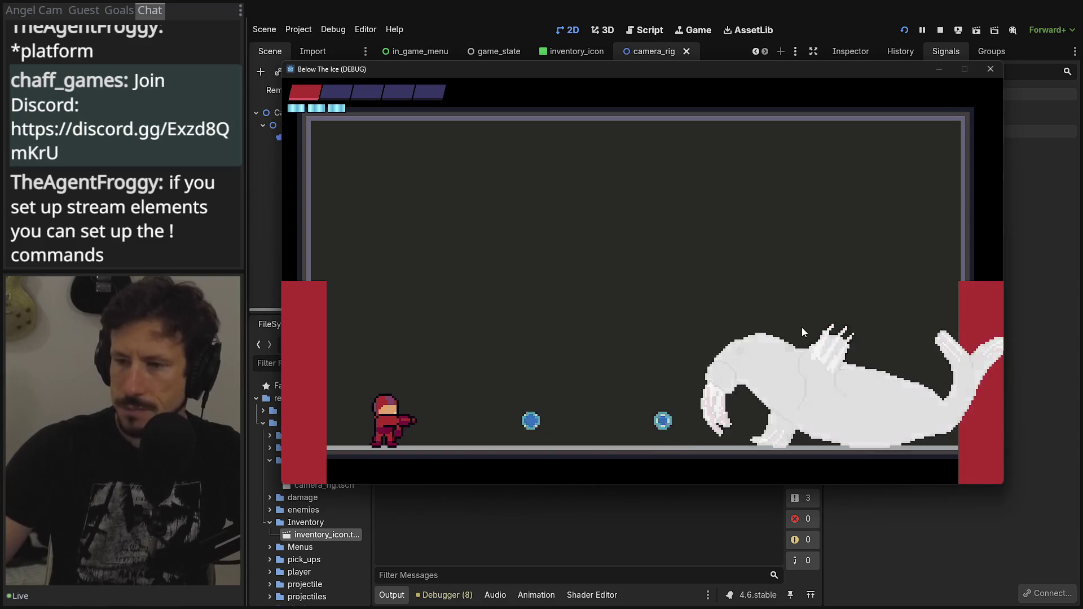
pyautogui.press('space')
pyautogui.click(802, 328)
pyautogui.click(802, 330)
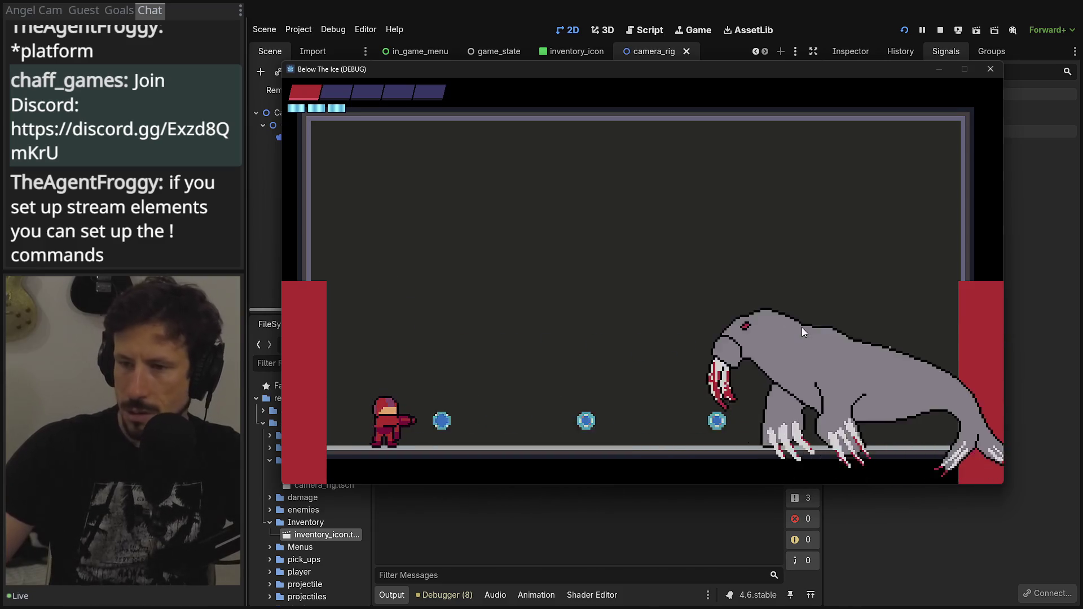
pyautogui.click(802, 330)
pyautogui.press('d')
pyautogui.press('space')
pyautogui.press('d')
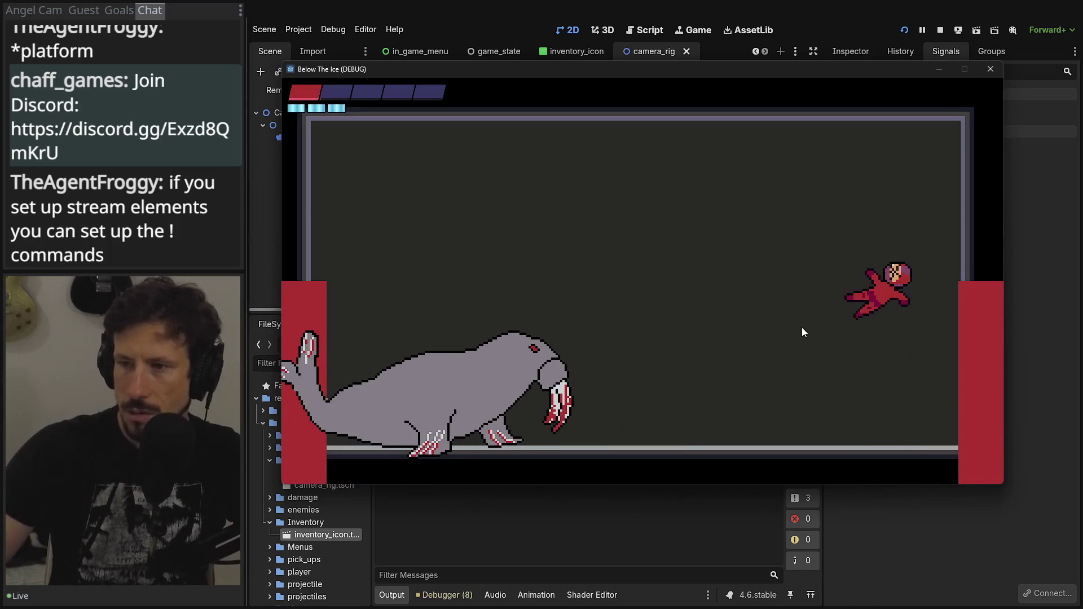
# - Keep dodging the walrus and shooting it with the J key until it is defeated
pyautogui.press('a')
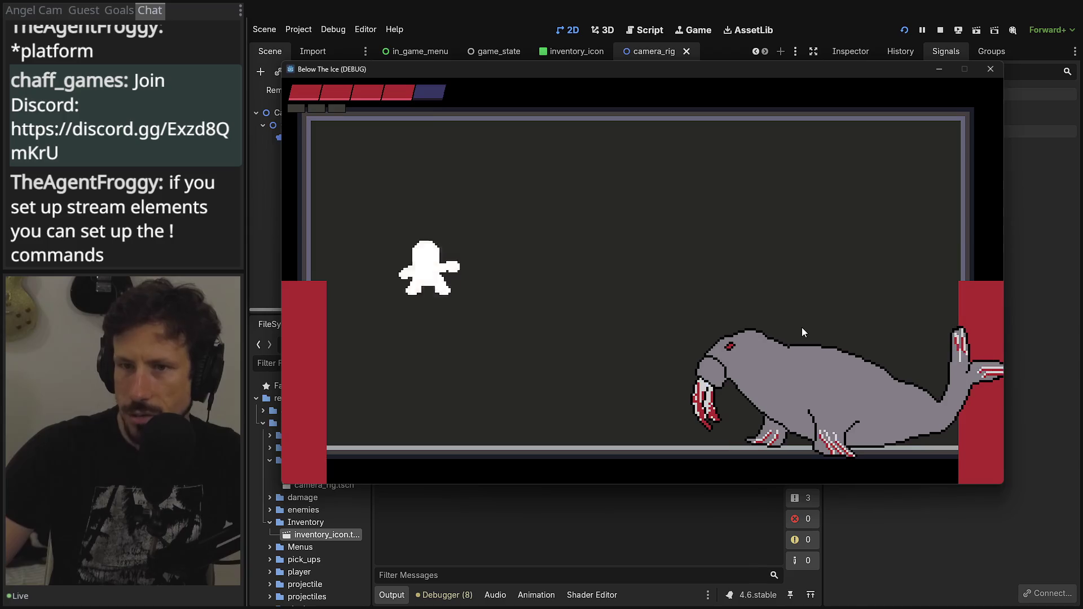
pyautogui.press('d')
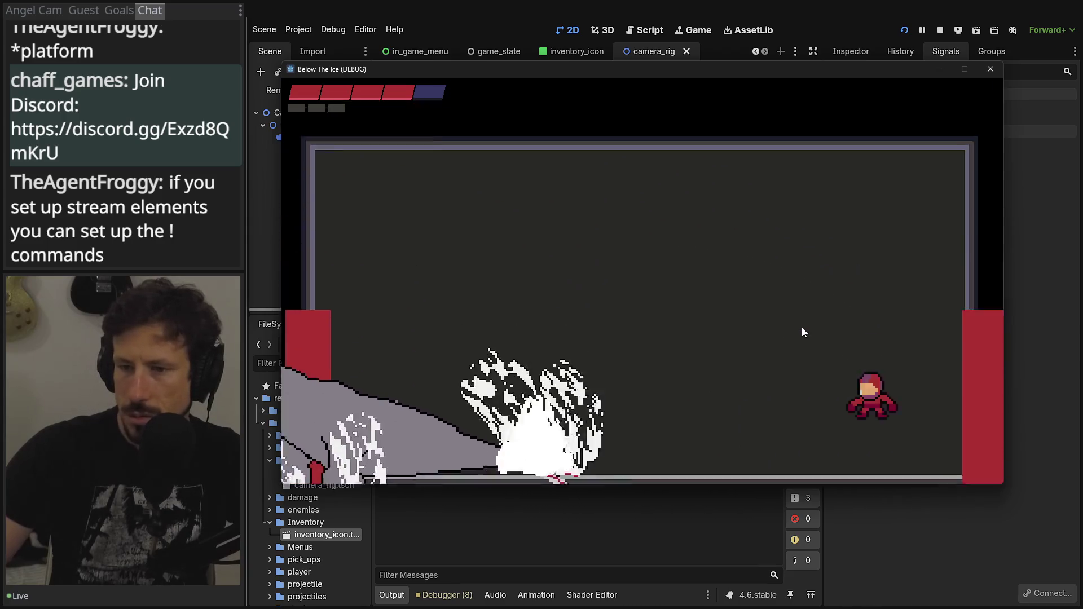
pyautogui.press('d')
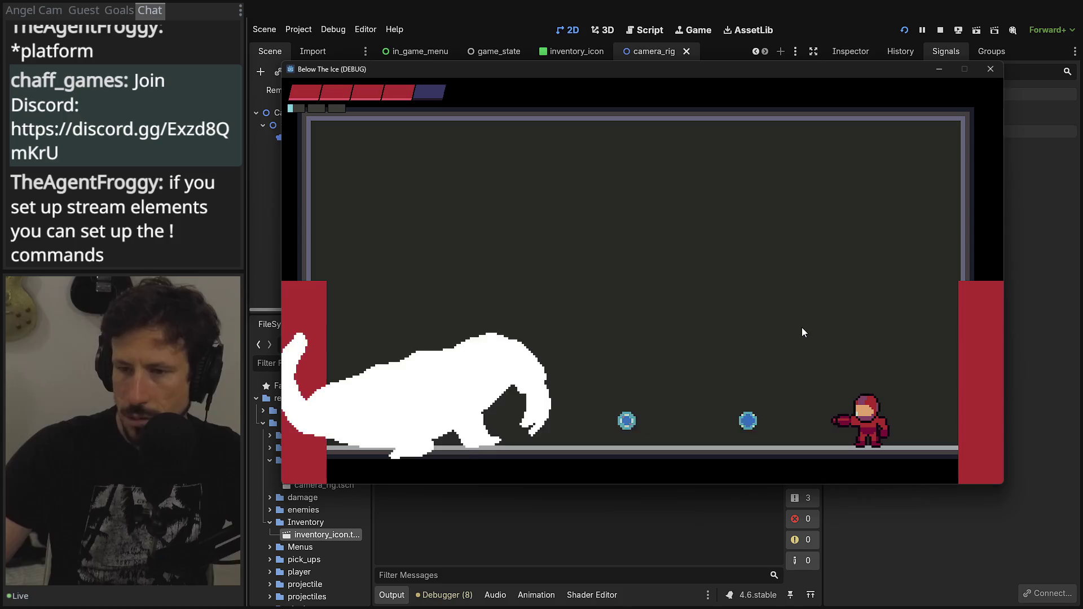
pyautogui.press('a')
pyautogui.press('space')
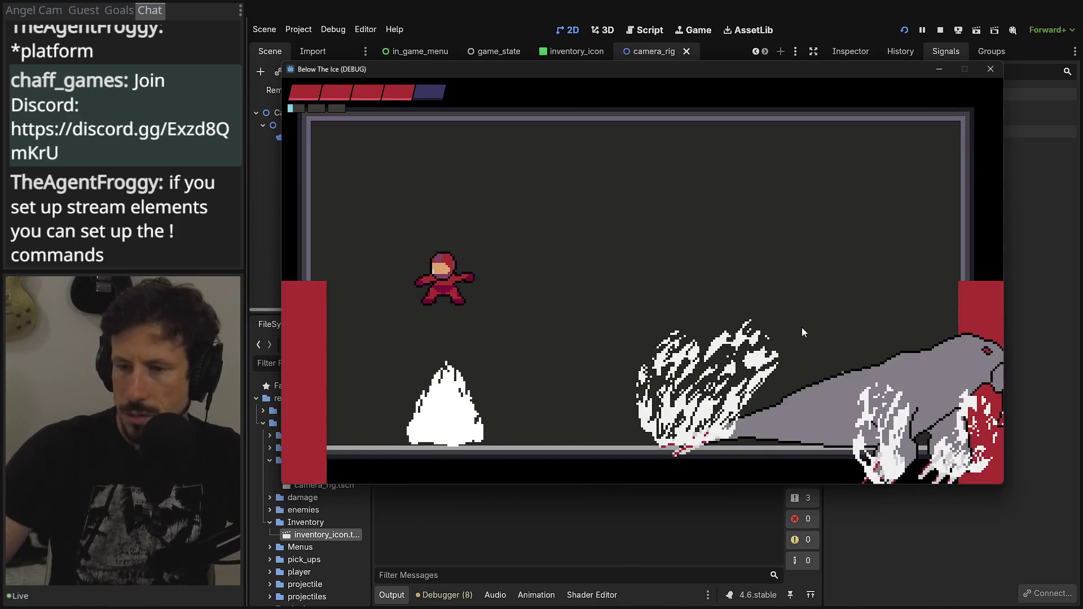
pyautogui.press('j')
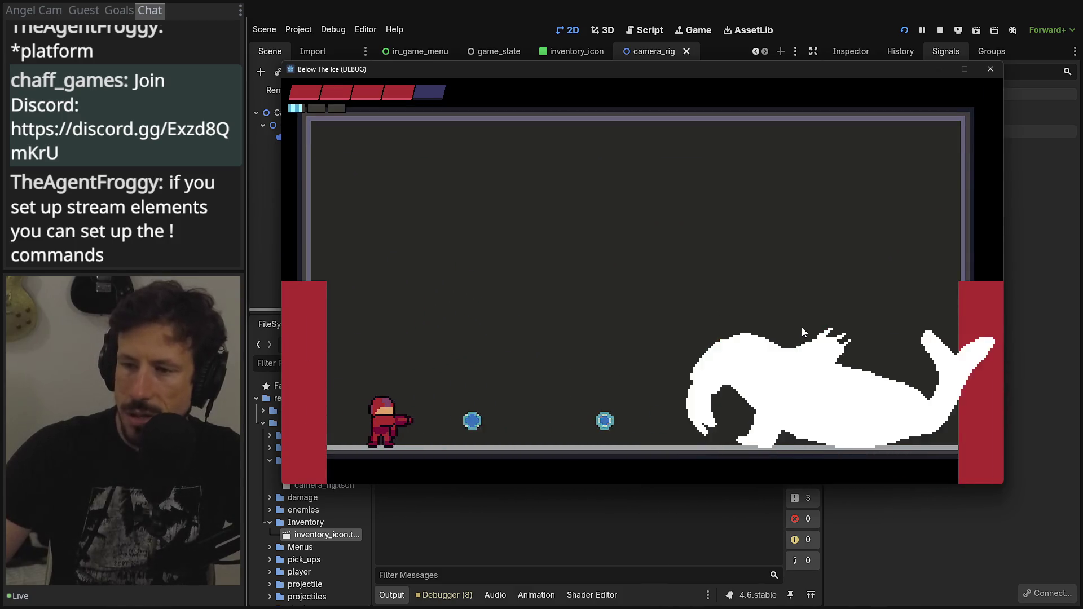
pyautogui.press('space')
pyautogui.press('j')
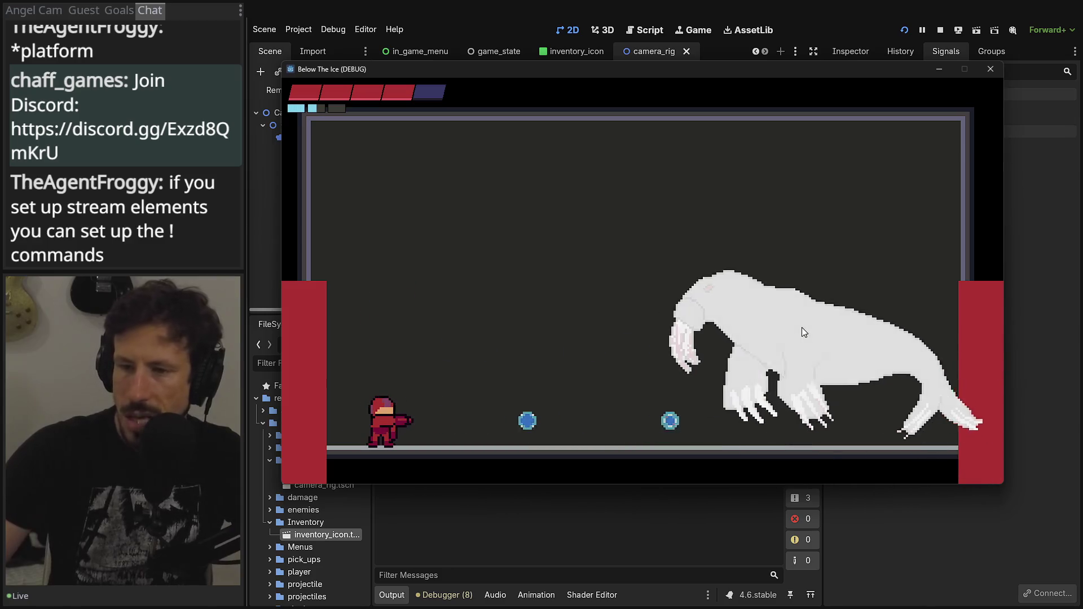
pyautogui.press('d')
pyautogui.press('space')
pyautogui.press('d')
pyautogui.press('a')
pyautogui.press('j')
pyautogui.press('j')
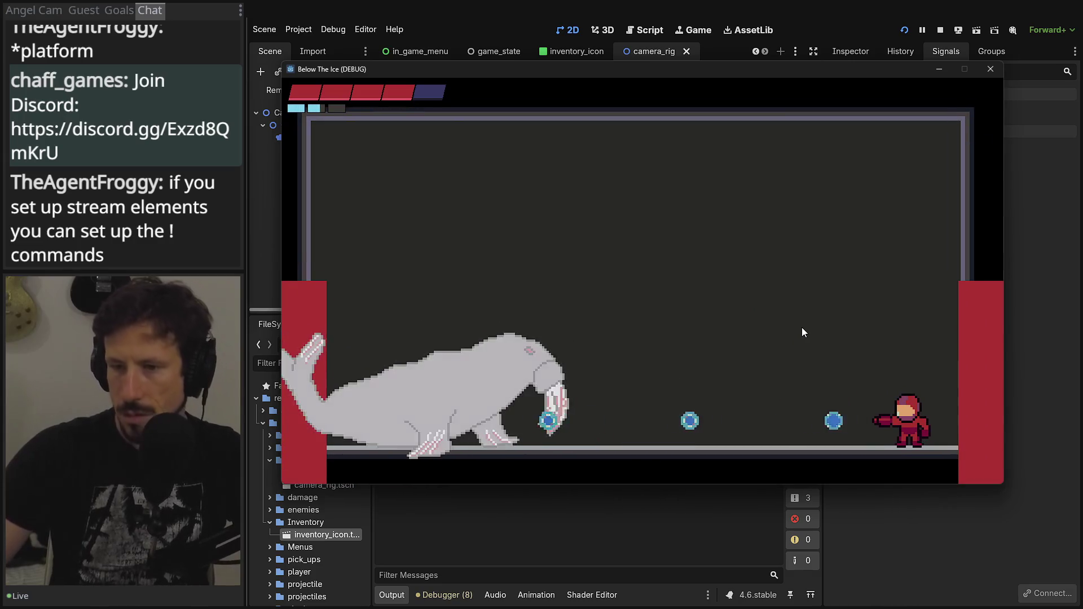
pyautogui.press('a')
pyautogui.press('space')
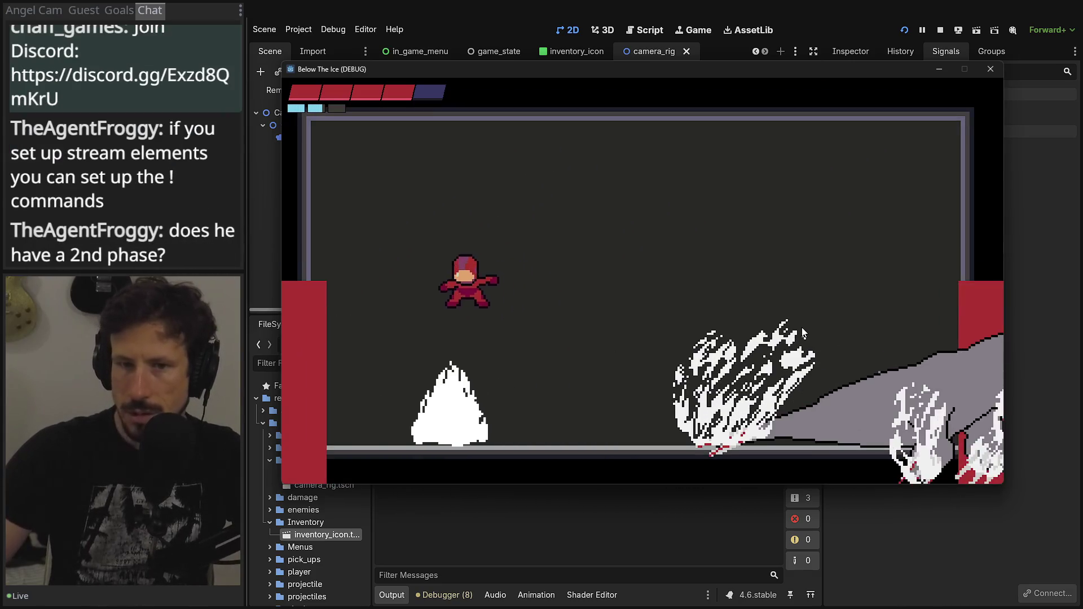
pyautogui.press('d')
pyautogui.press('j')
pyautogui.press('j')
pyautogui.press('j')
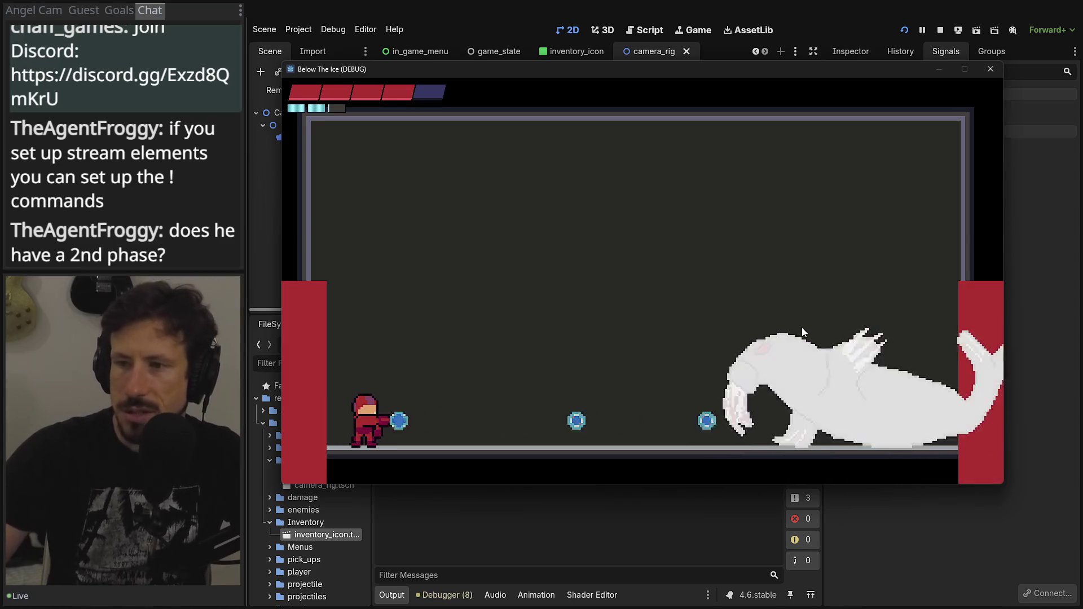
pyautogui.press('space')
pyautogui.press('j')
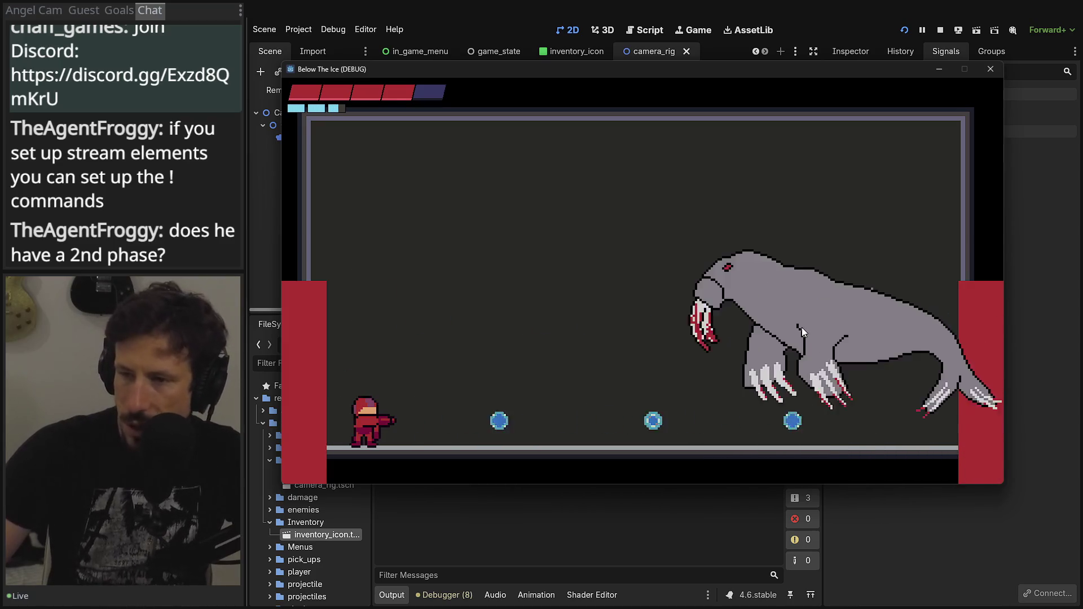
pyautogui.press('d')
pyautogui.press('space')
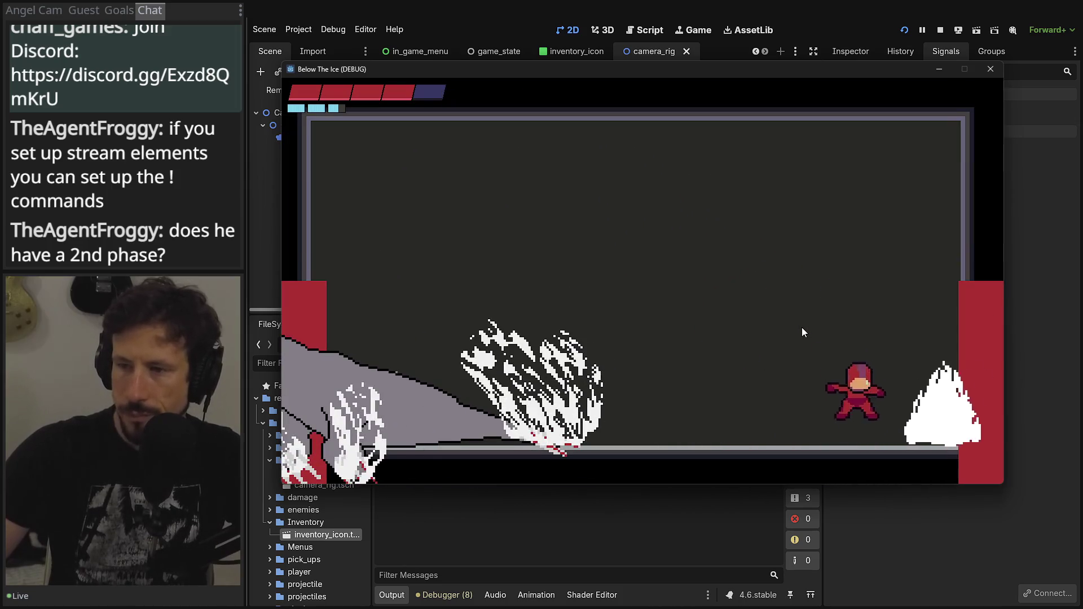
pyautogui.press('a')
pyautogui.press('j')
pyautogui.press('j')
pyautogui.press('a')
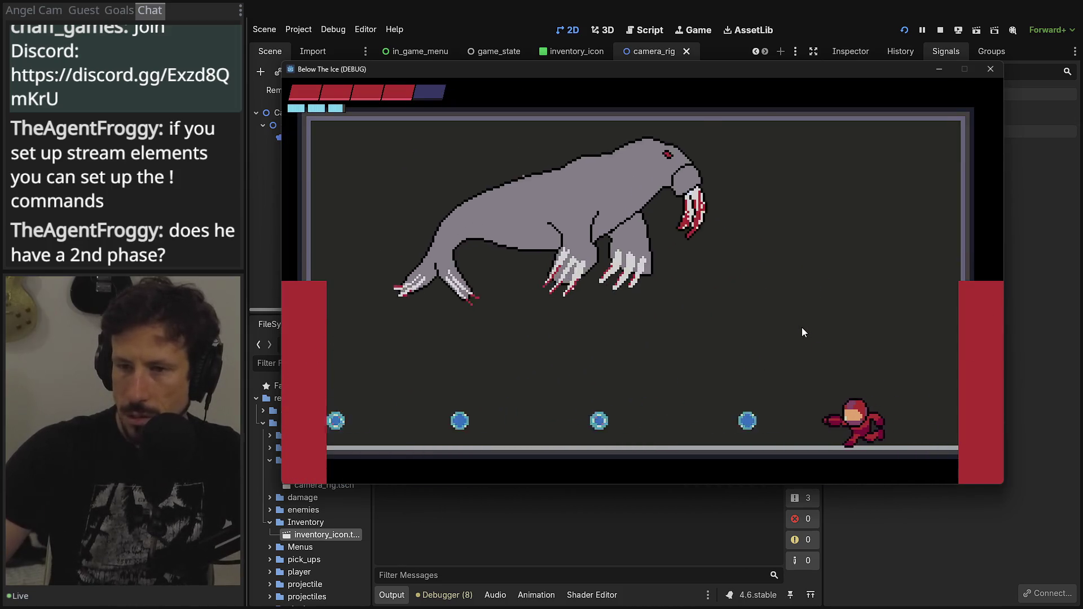
pyautogui.press('space')
pyautogui.press('j')
pyautogui.press('j')
pyautogui.press('space')
pyautogui.press('d')
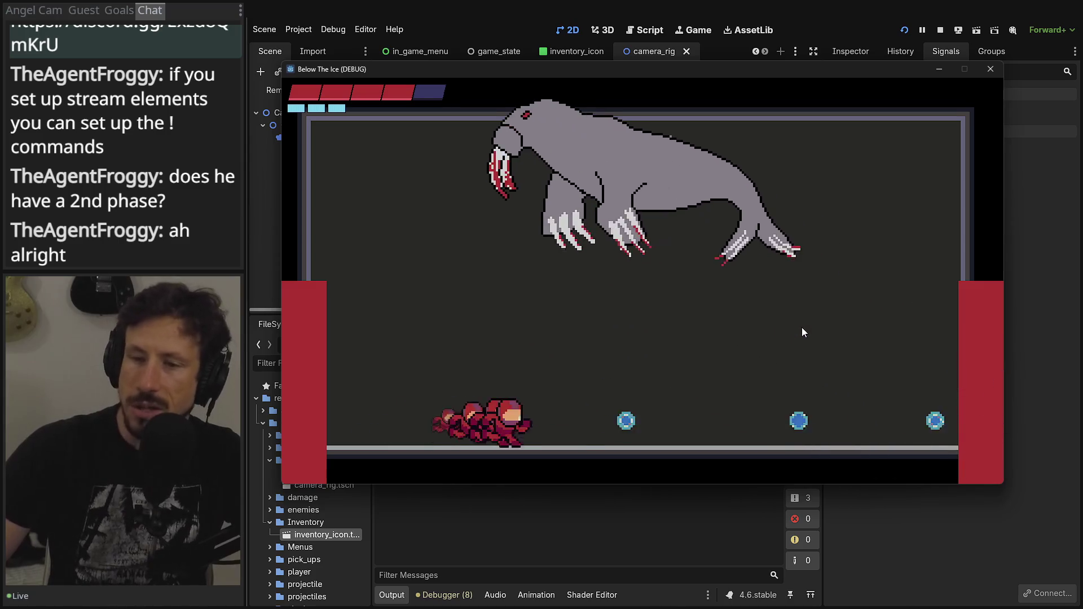
pyautogui.press('space')
pyautogui.press('a')
pyautogui.press('j')
pyautogui.press('j')
pyautogui.press('j')
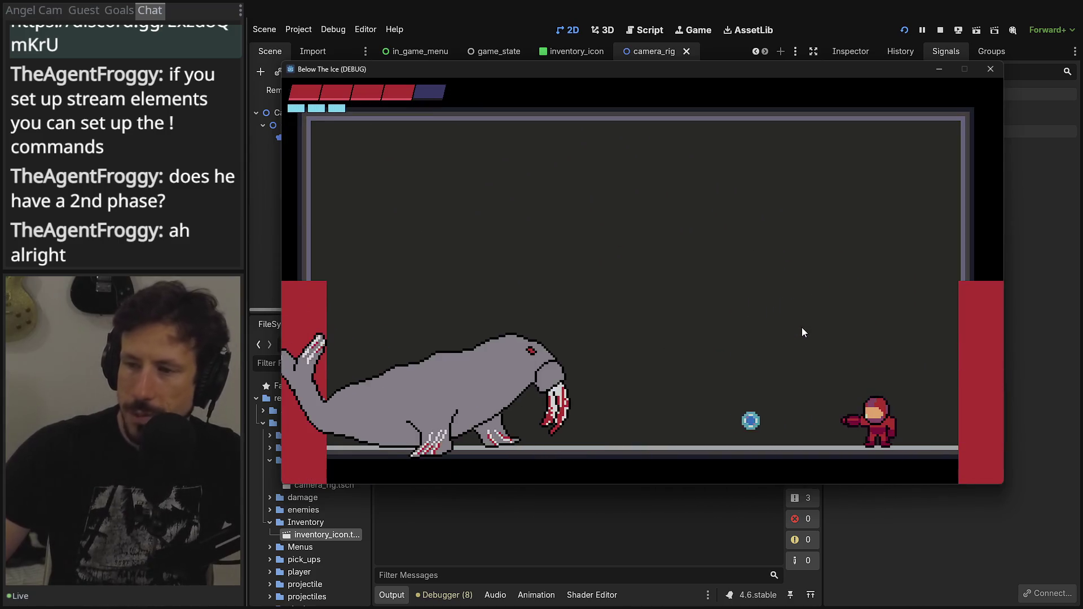
pyautogui.press('Left')
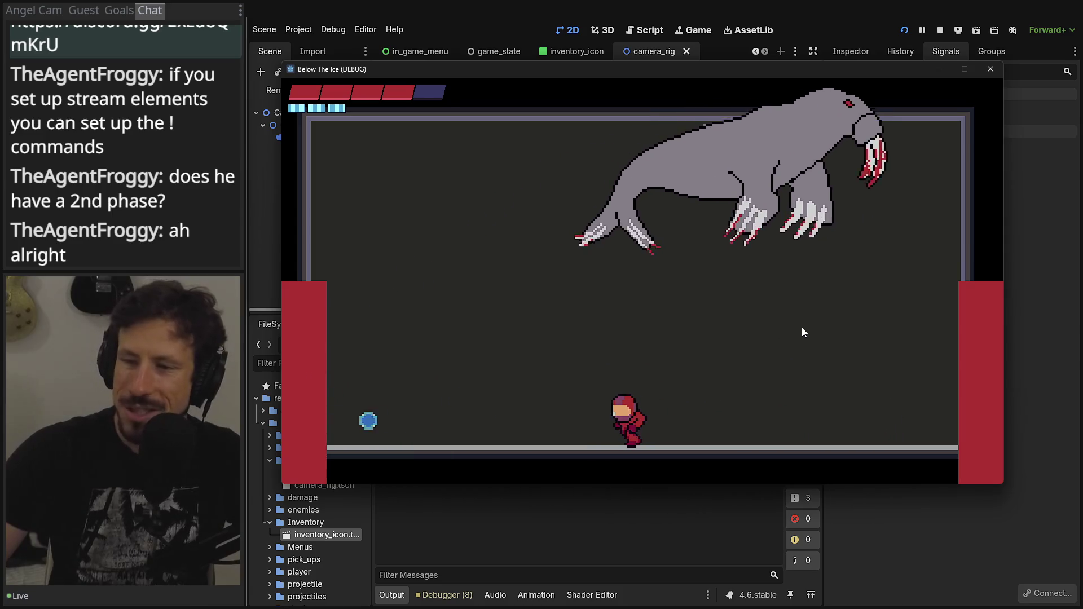
pyautogui.press('space')
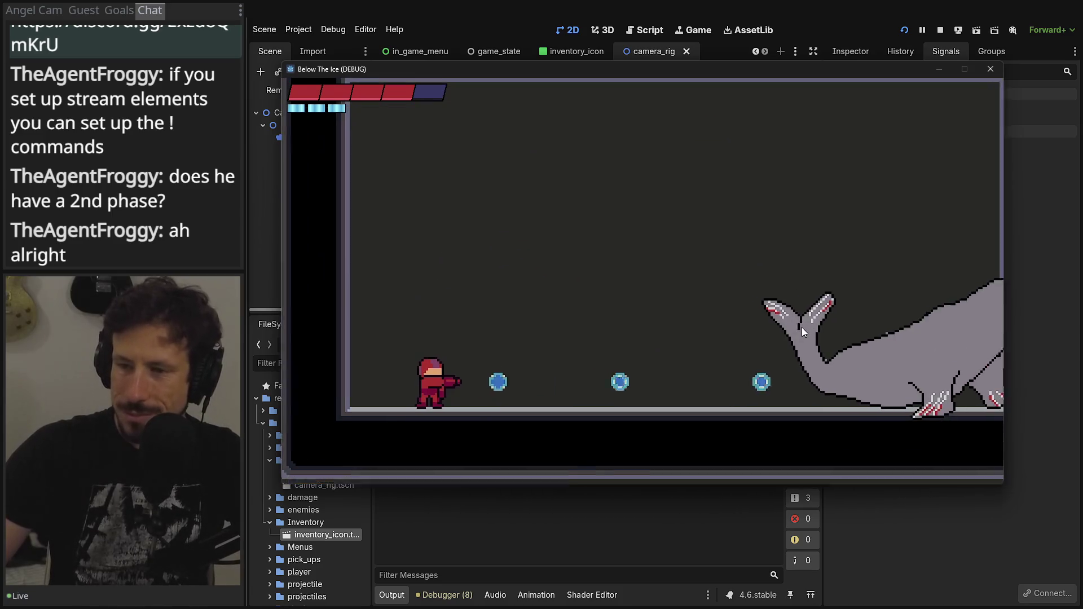
pyautogui.press('Right')
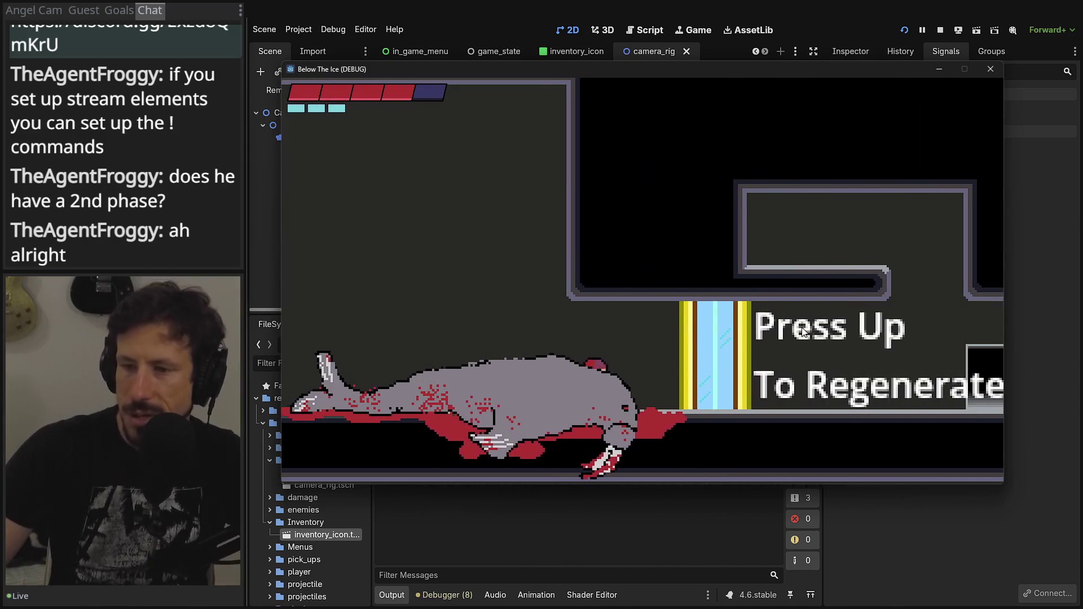
# - Run right out of the arena to the Press Up To Regenerate station, then close the game
pyautogui.press('Right')
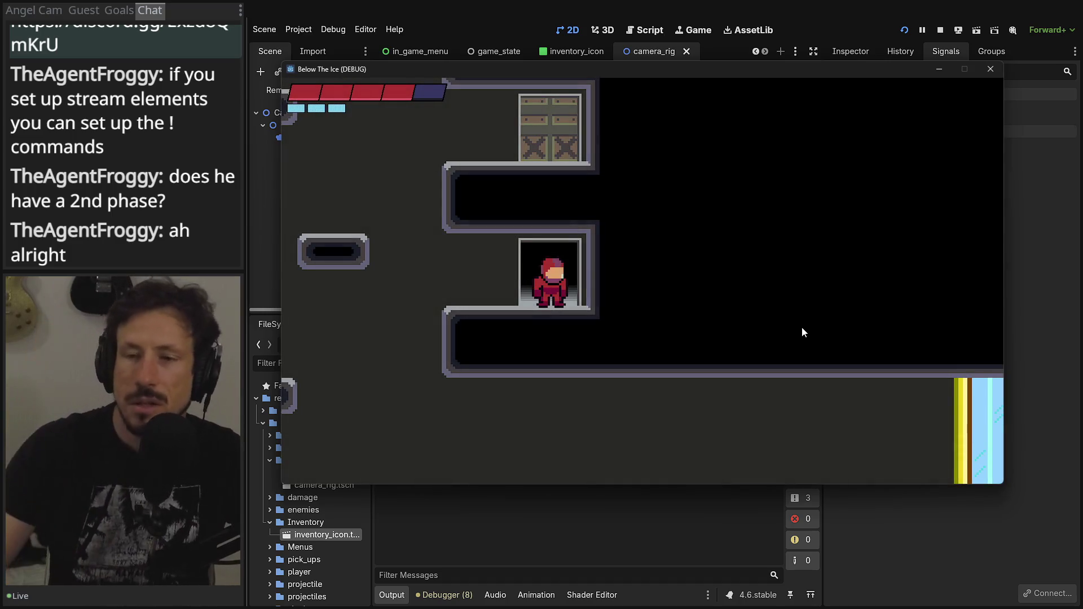
pyautogui.press('Right')
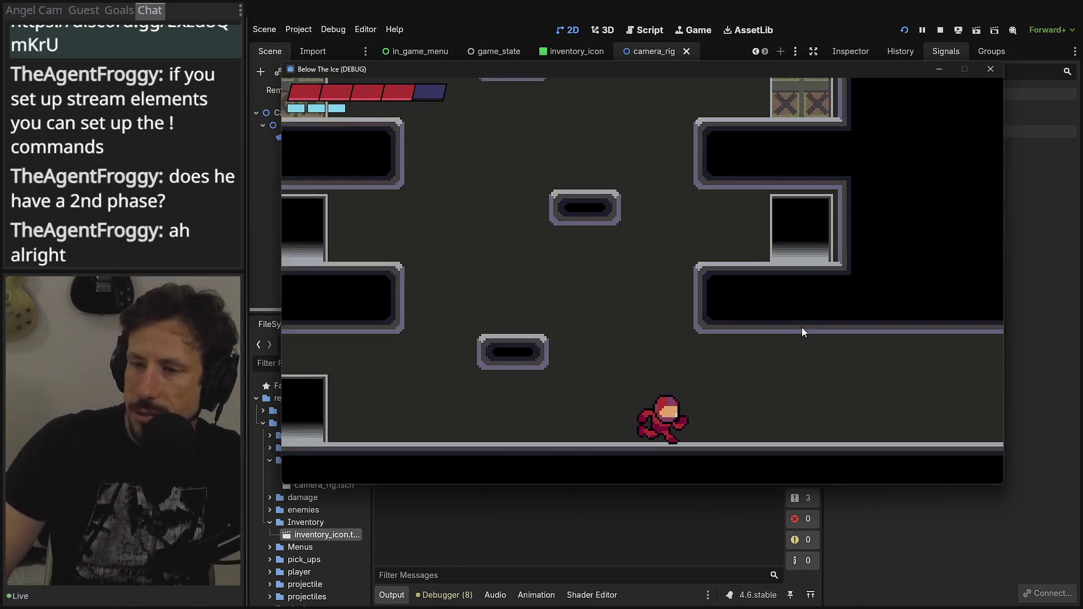
pyautogui.press('Right')
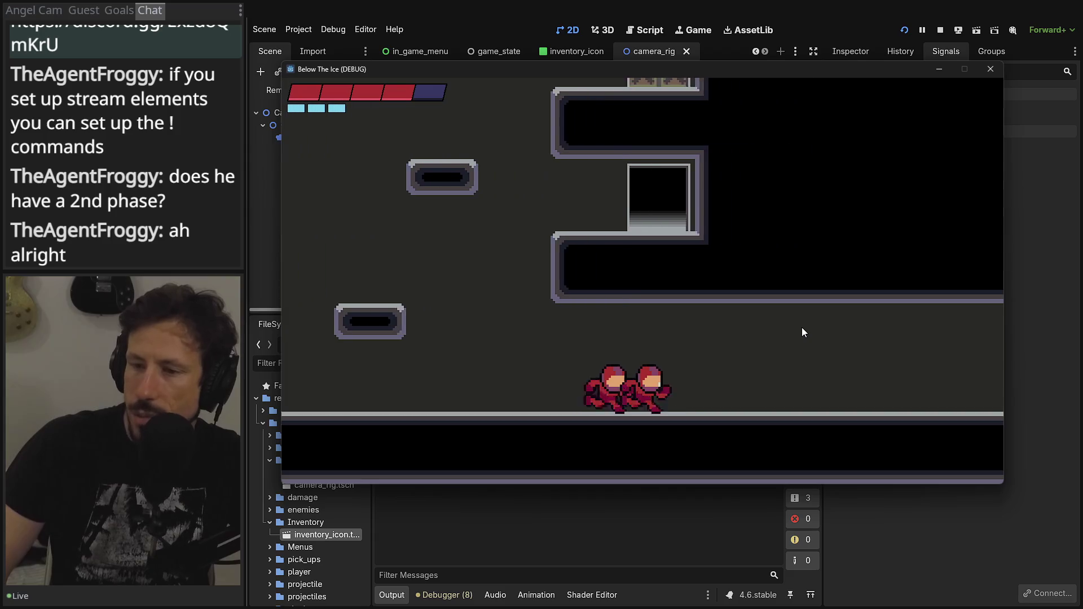
pyautogui.press('Right')
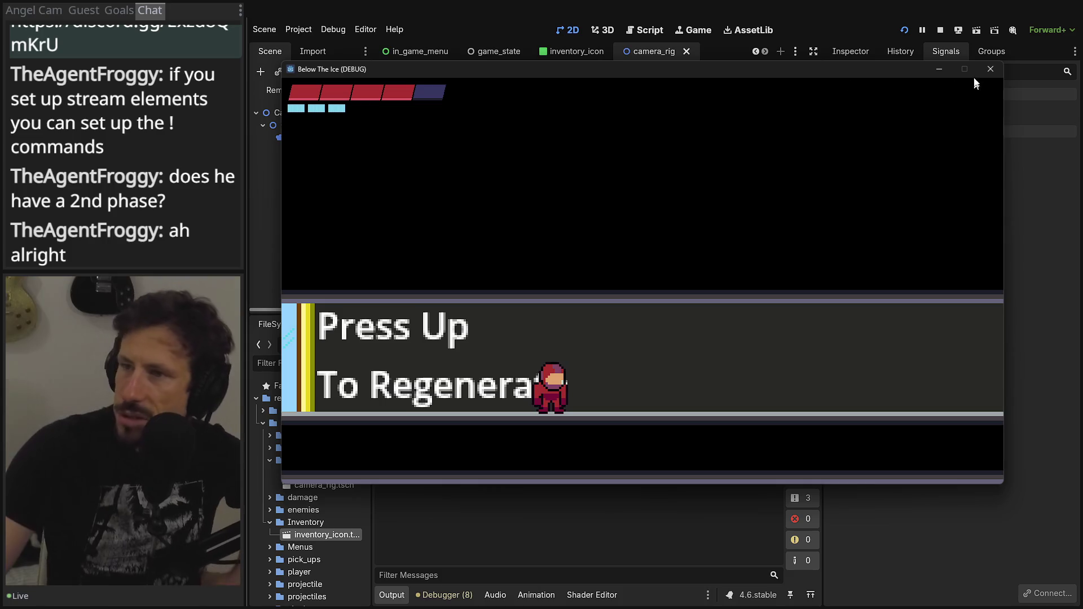
pyautogui.click(990, 68)
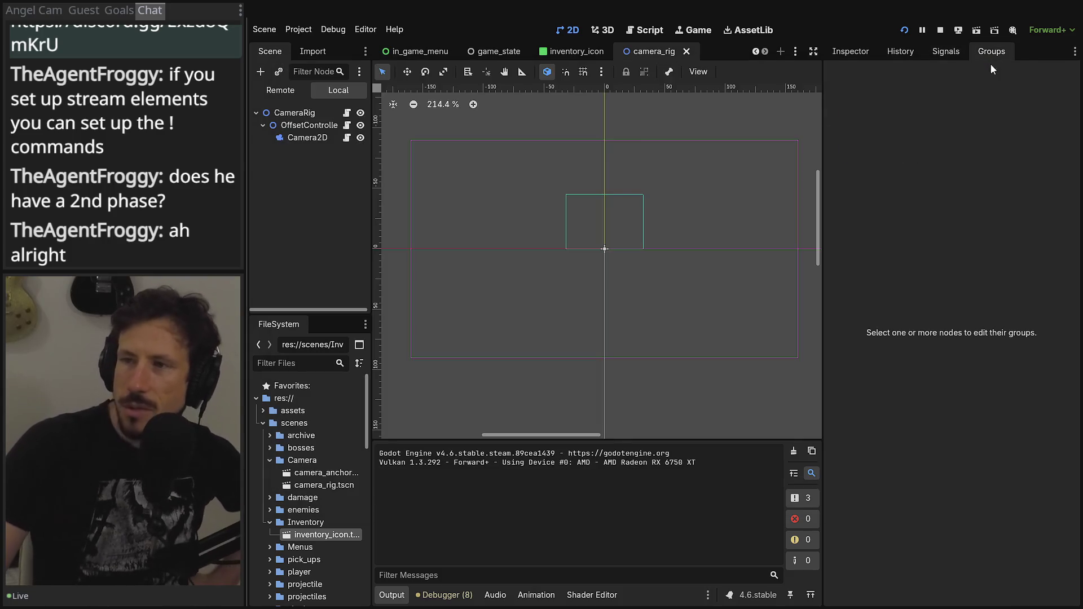
# - Stop the game, switch to the in_game_menu scene, and open the Invetory_menu node's inventory_menu.gd script
pyautogui.click(944, 29)
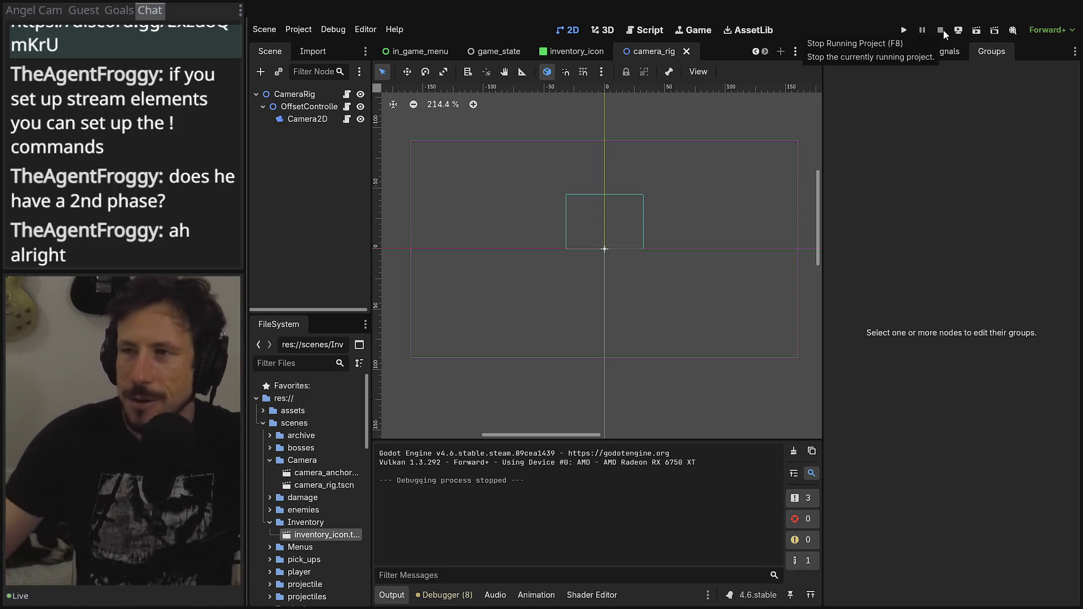
pyautogui.click(846, 52)
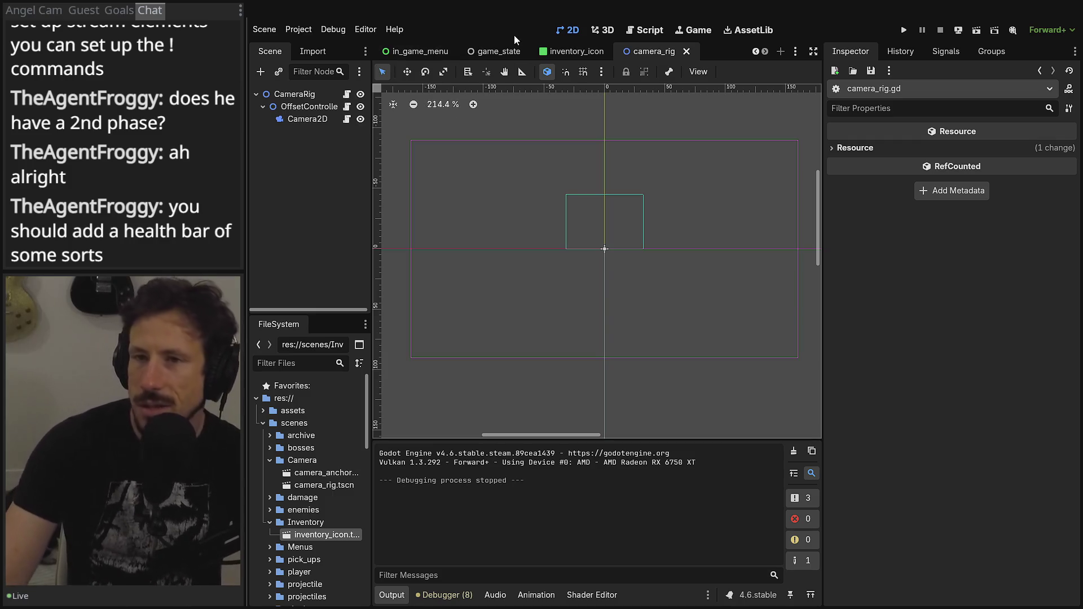
pyautogui.click(495, 50)
pyautogui.click(568, 56)
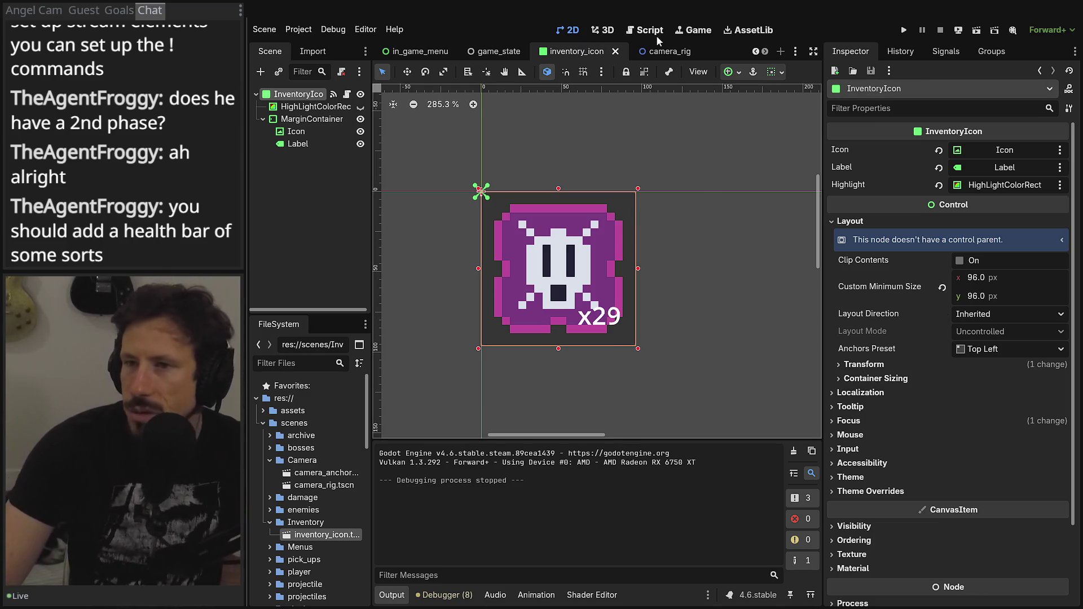
pyautogui.click(665, 52)
pyautogui.click(496, 51)
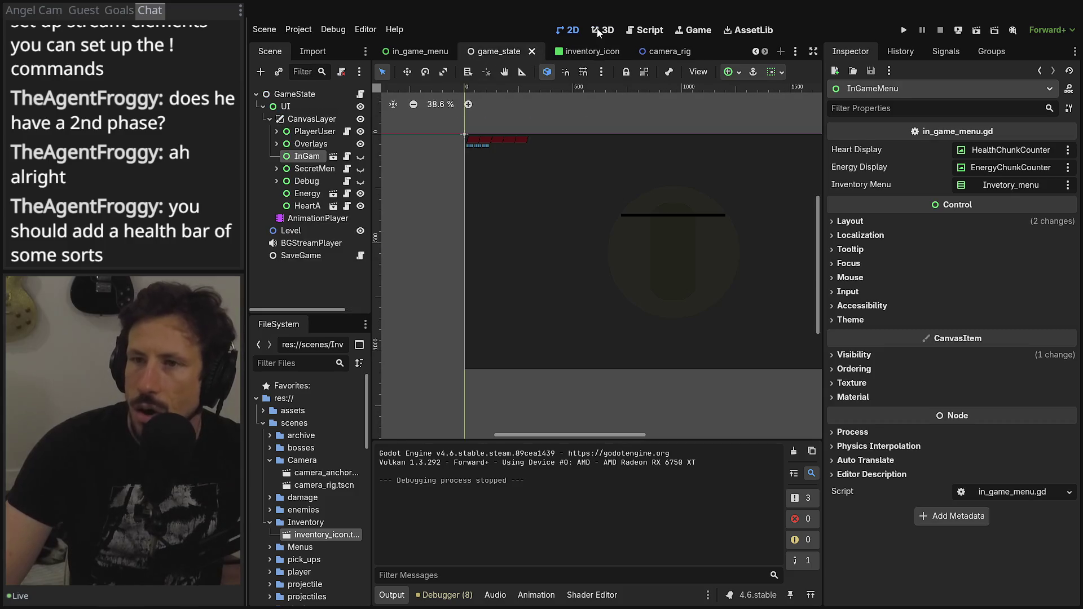
pyautogui.click(596, 28)
pyautogui.click(418, 51)
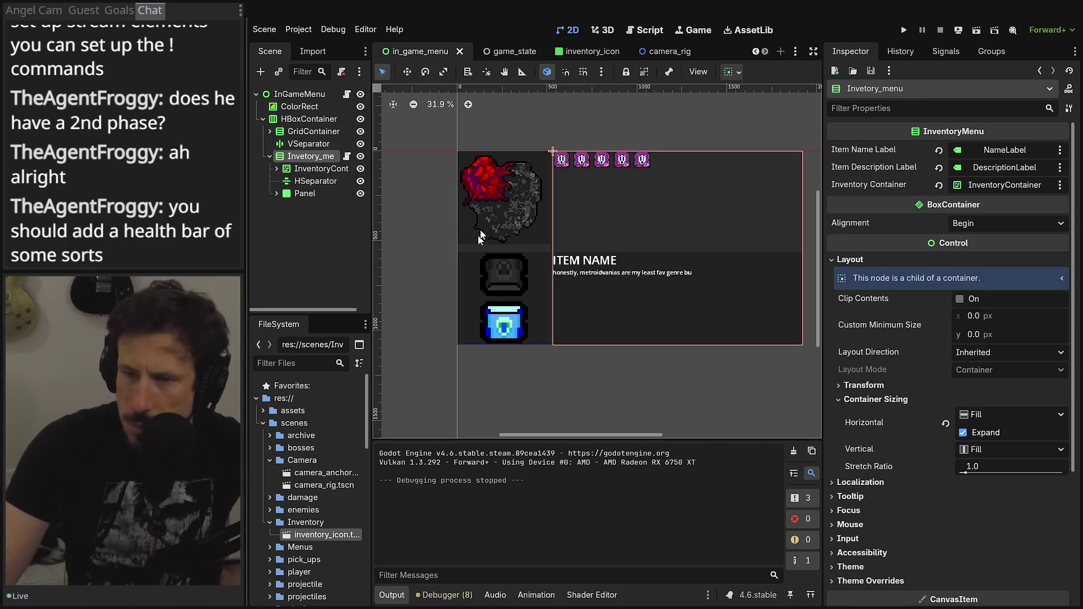
pyautogui.click(347, 156)
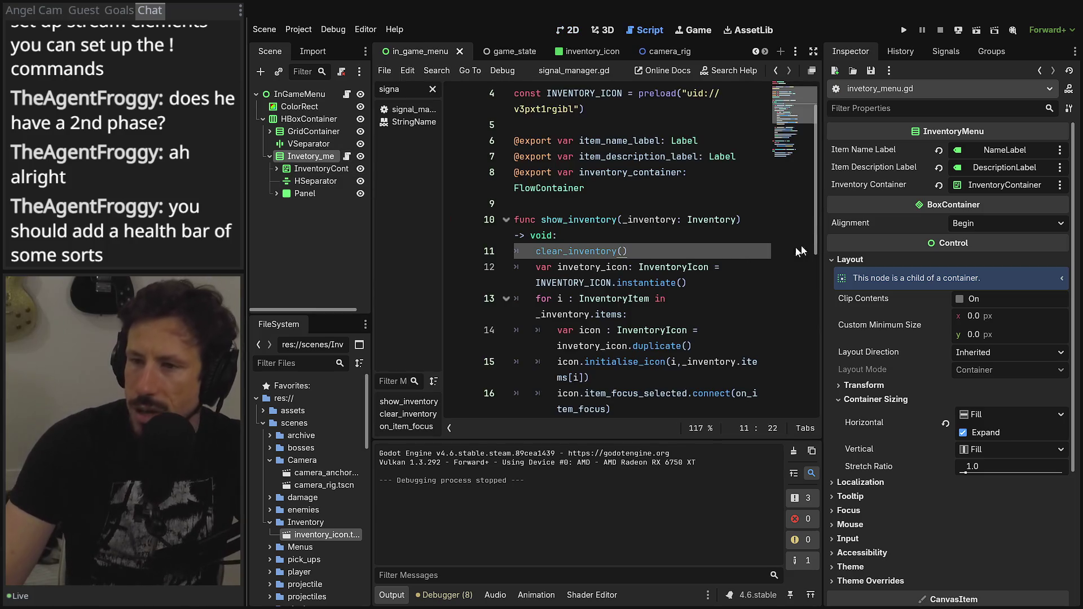
# - Widen the code area and read the docs for FOCUS_BEHAVIOR_ENABLED and grab_focus
pyautogui.moveTo(822, 250); pyautogui.dragTo(956, 249)
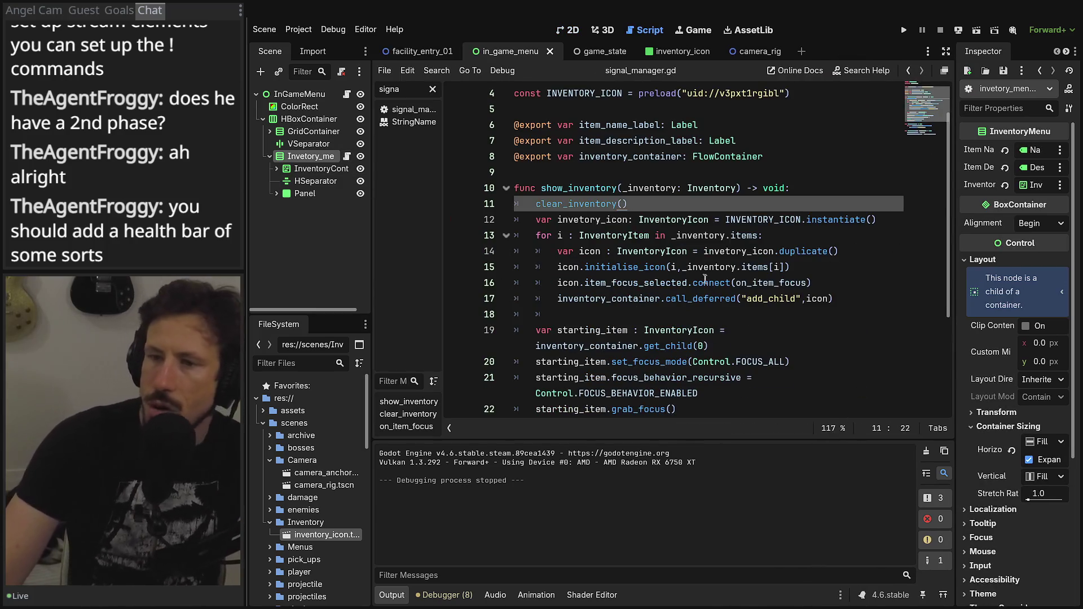
pyautogui.scroll(-3, 706, 263)
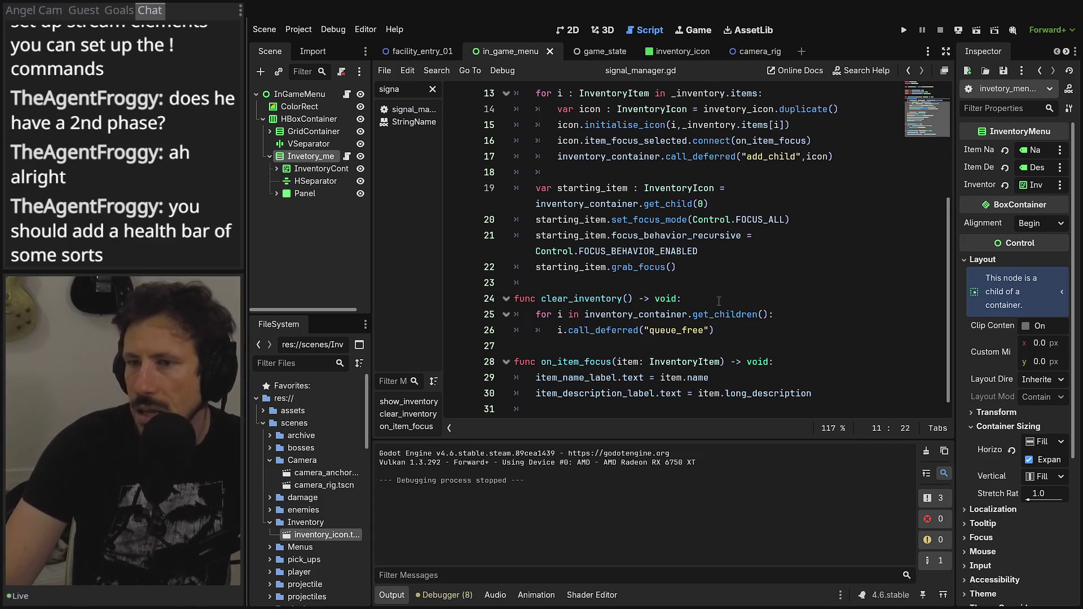
pyautogui.scroll(-1, 719, 300)
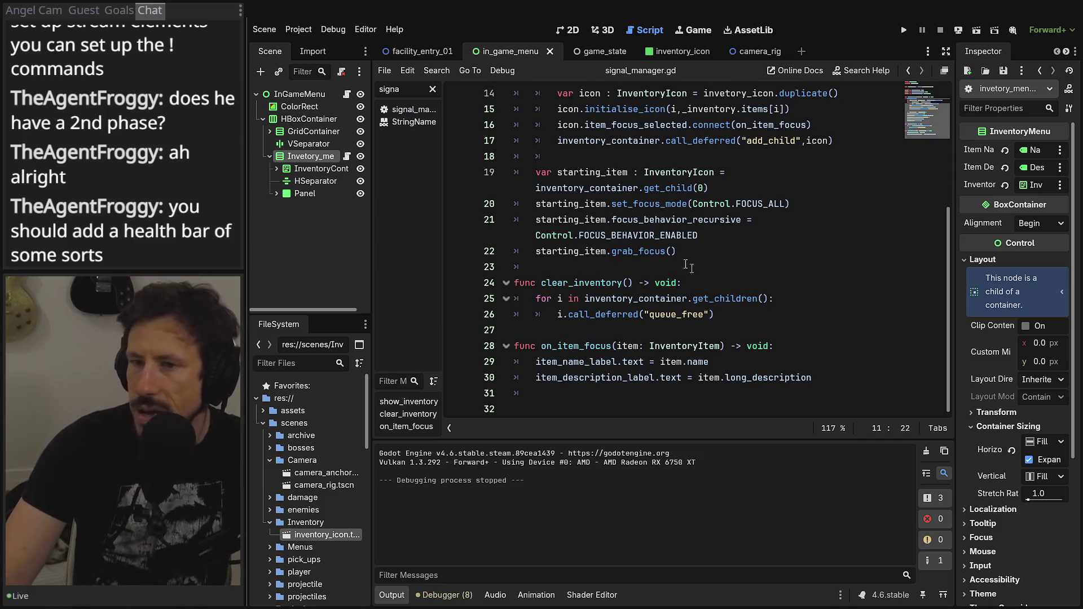
pyautogui.keyDown('ctrl'); pyautogui.click(660, 241); pyautogui.keyUp('ctrl')
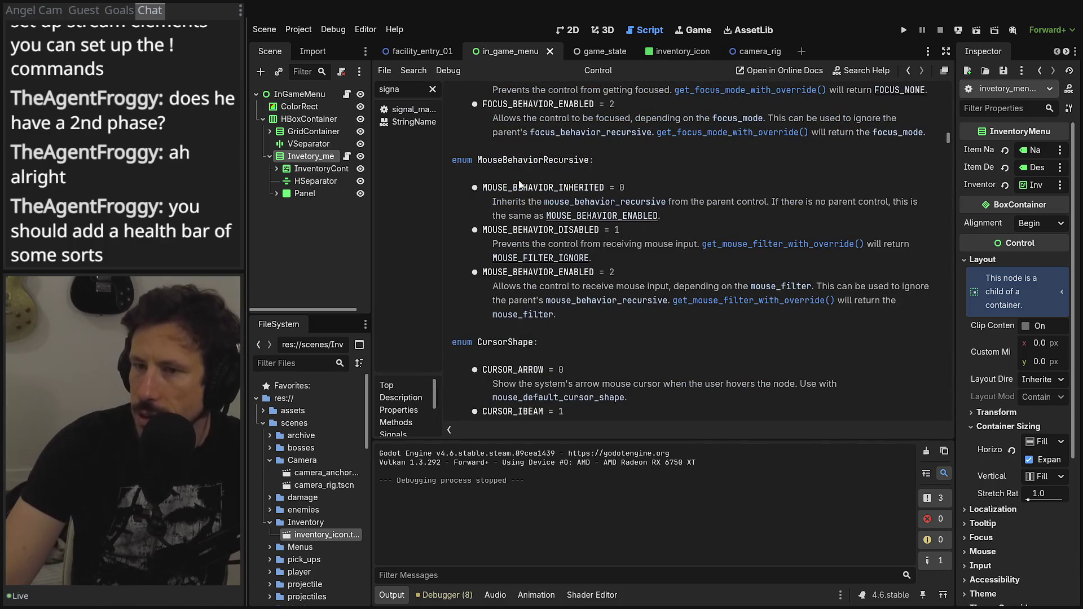
pyautogui.click(347, 156)
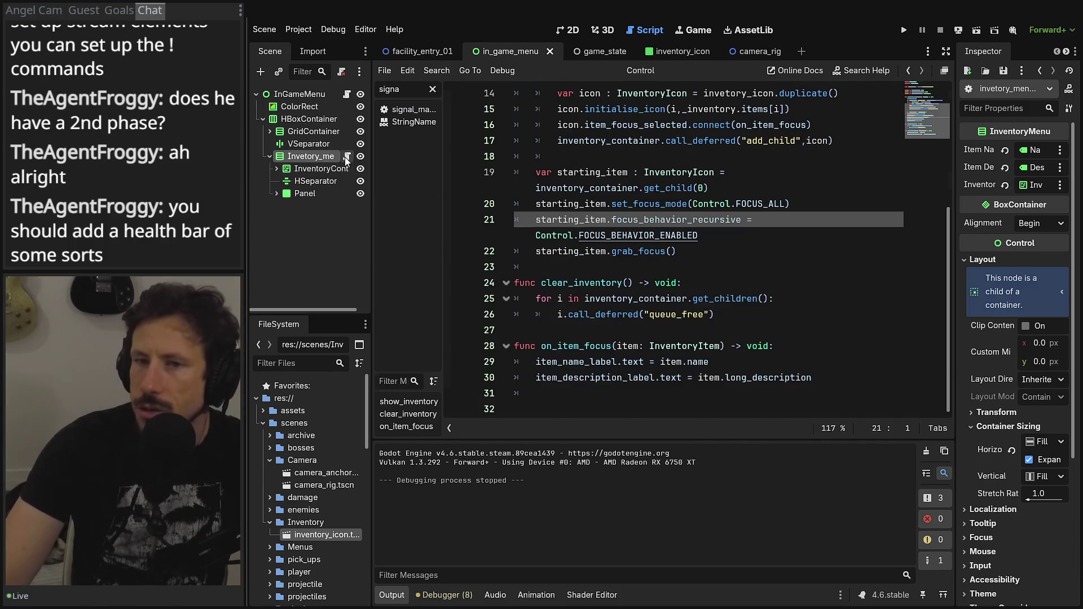
pyautogui.keyDown('ctrl'); pyautogui.click(622, 254); pyautogui.keyUp('ctrl')
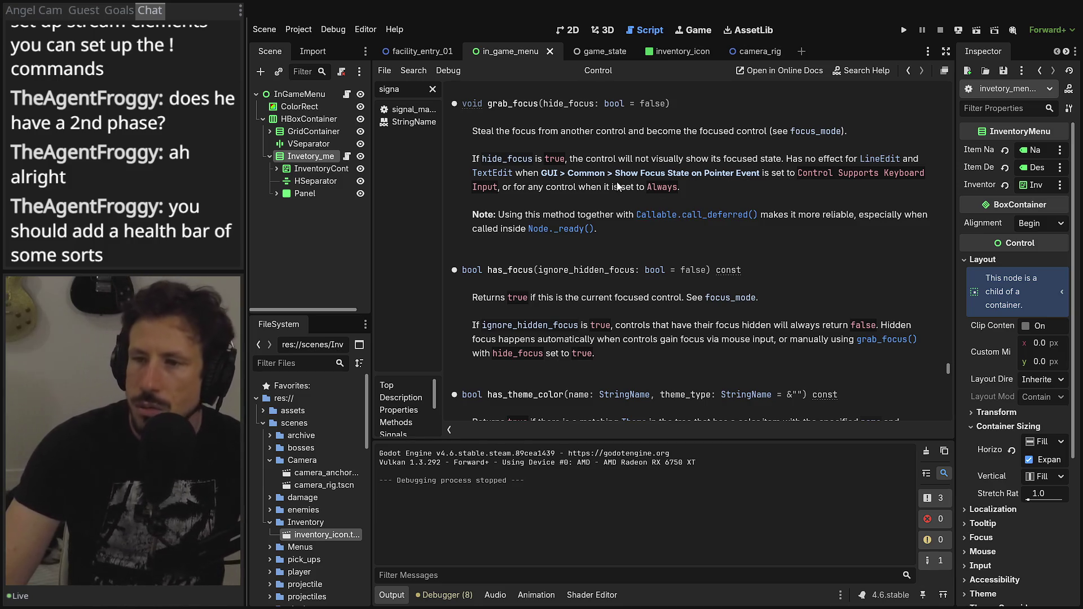
pyautogui.click(345, 94)
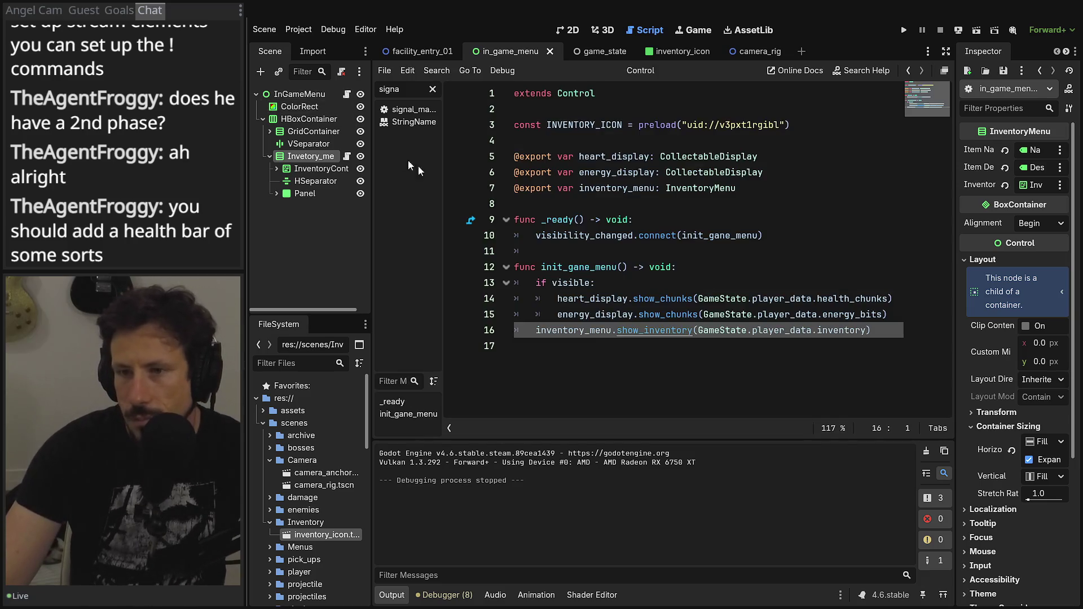
pyautogui.click(347, 157)
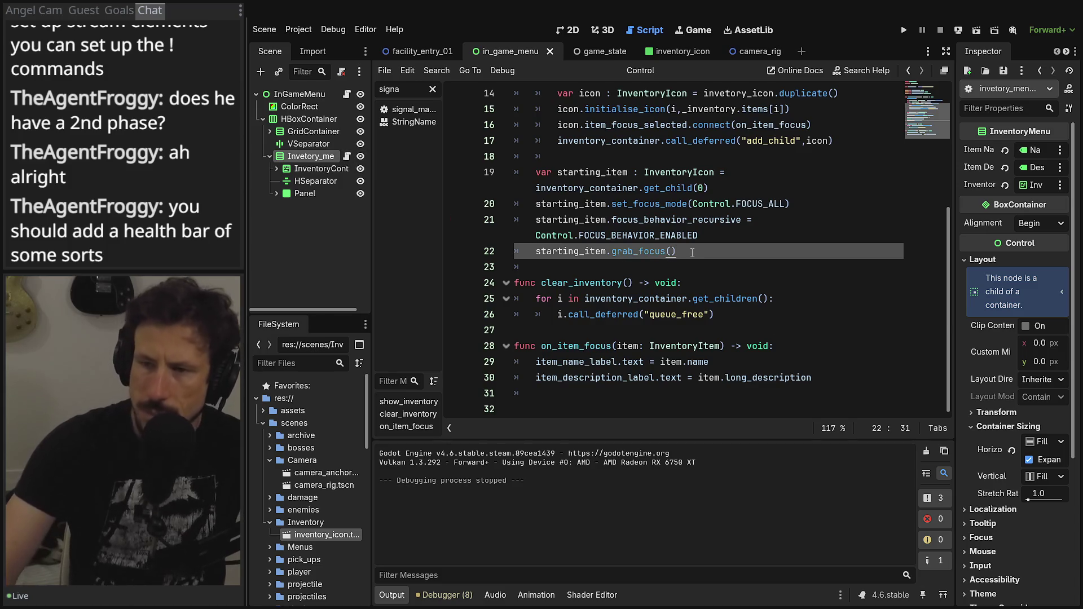
# - Change line 22 to starting_item.grab_focus.call_deferred(), save the script, and run the project
pyautogui.write('a')
pyautogui.press('Down')
pyautogui.press('Down')
pyautogui.press('Return')
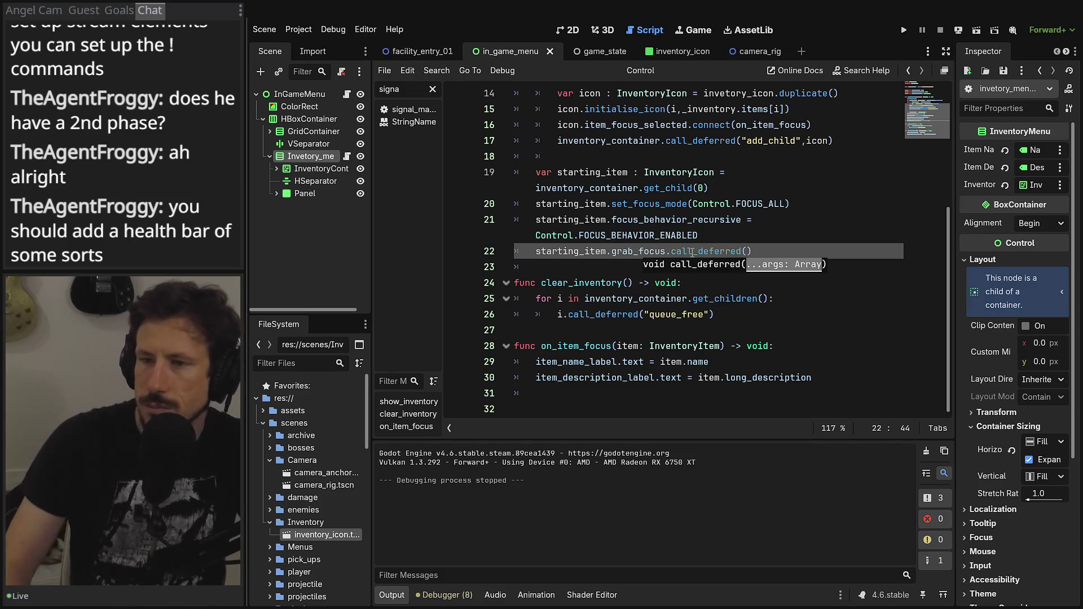
pyautogui.press('Up')
pyautogui.hotkey('ctrl', 's')
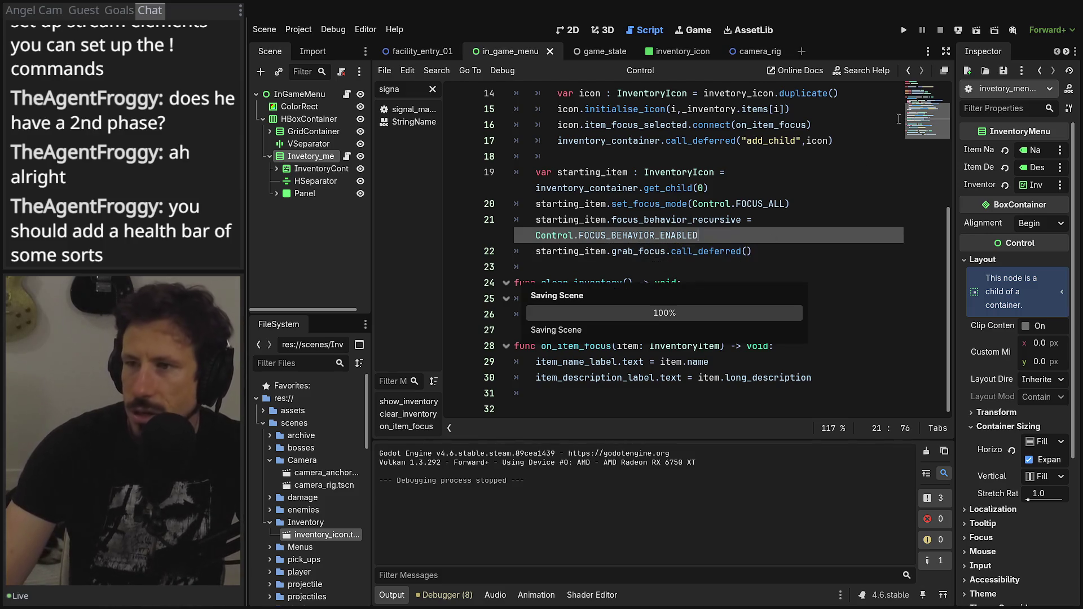
pyautogui.click(904, 30)
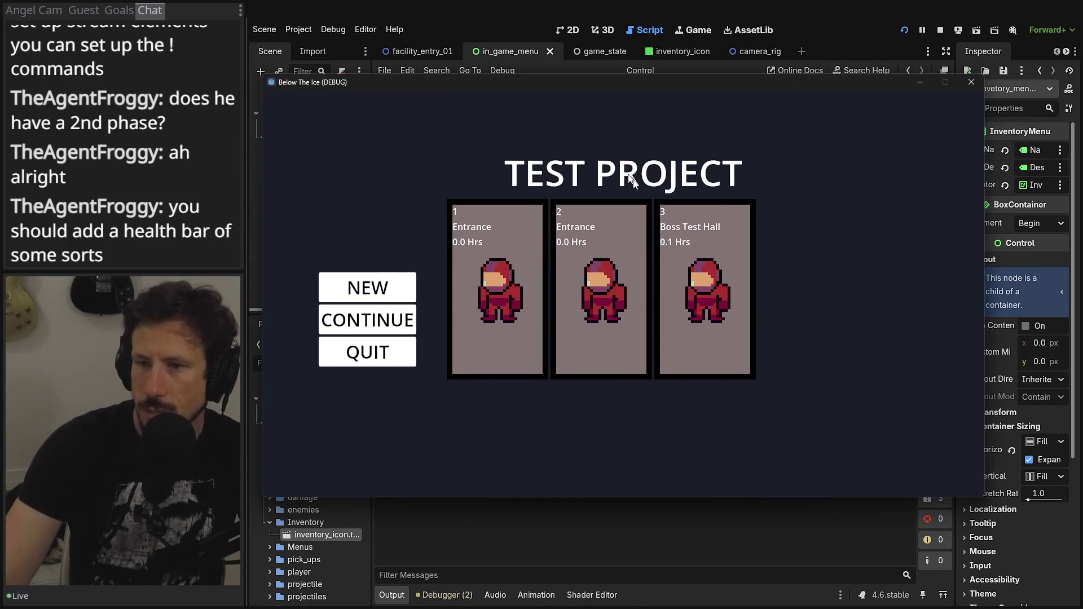
# - Load save slot 3, open the inventory, move focus between items to Fiend Soda, then close the game
pyautogui.click(713, 311)
pyautogui.press('Escape')
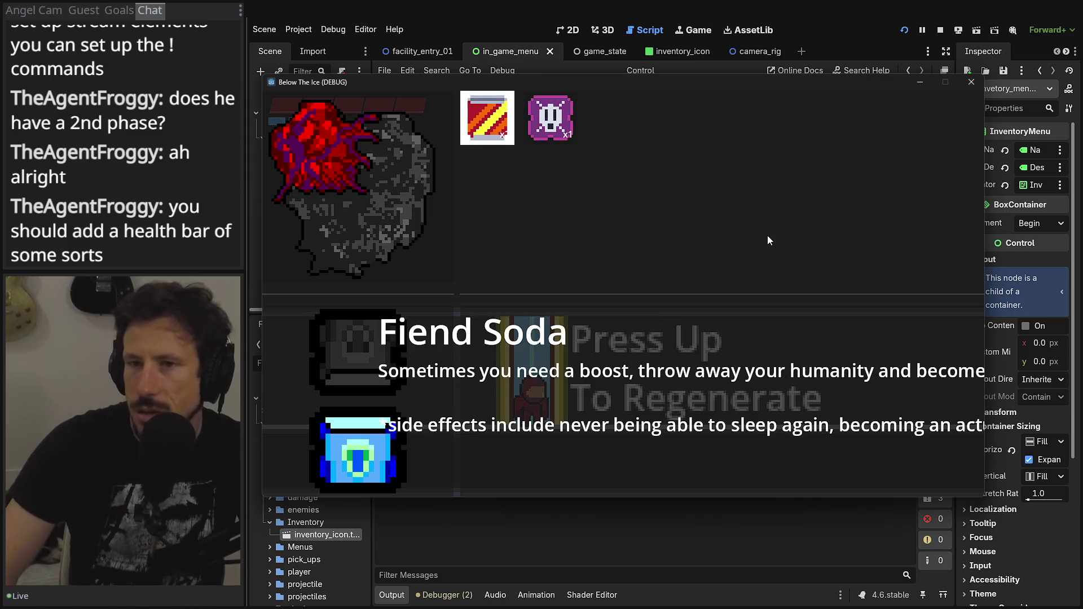
pyautogui.press('Right')
pyautogui.press('Left')
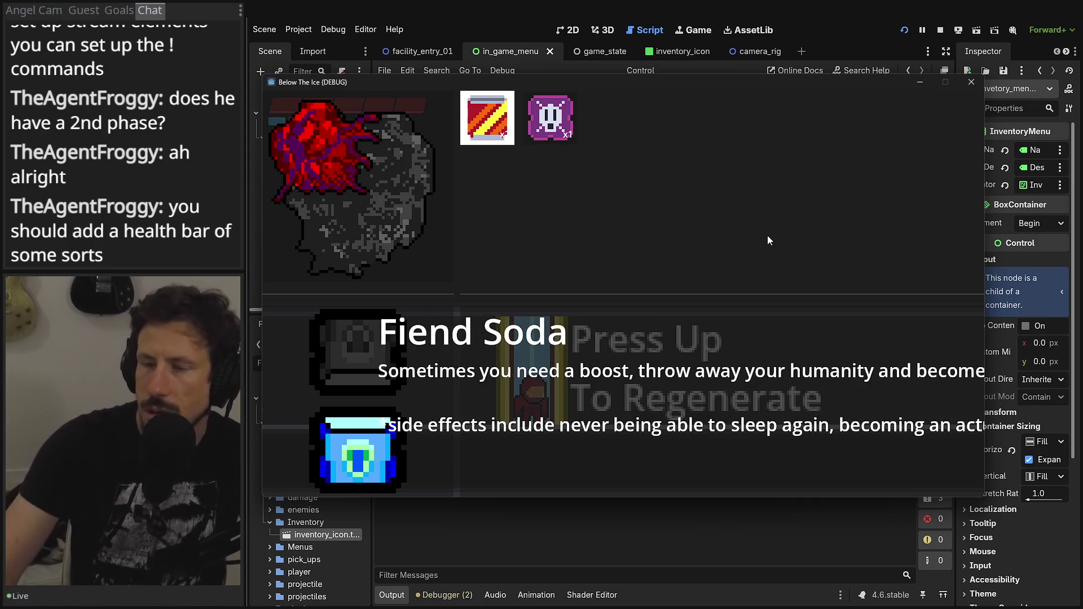
pyautogui.click(970, 82)
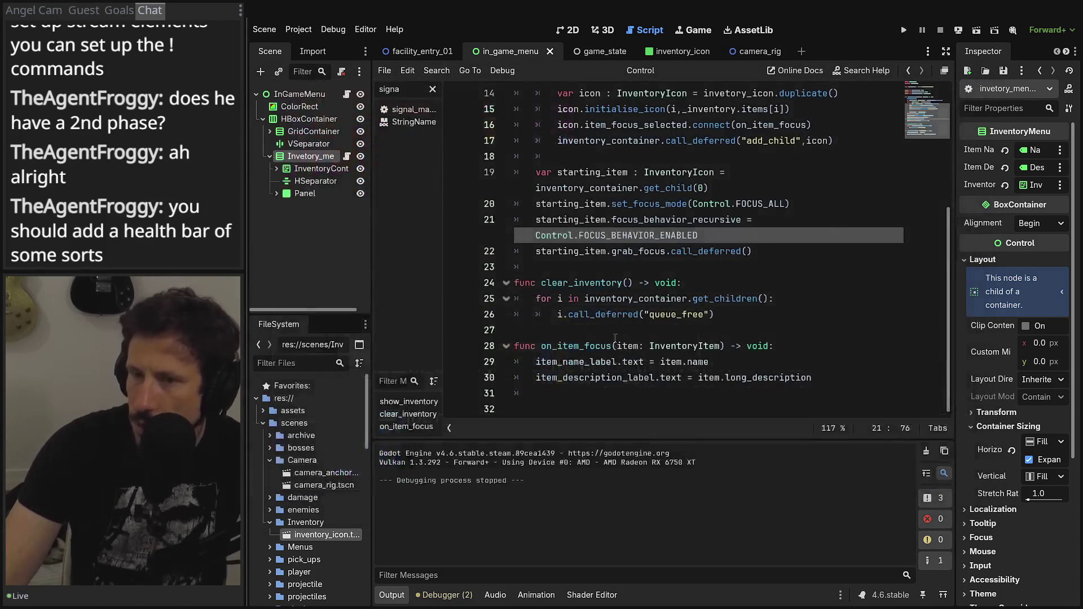
# - Open the Control class help for grab_focus on line 22 and read its call_deferred note
pyautogui.keyDown('ctrl'); pyautogui.click(637, 251); pyautogui.keyUp('ctrl')
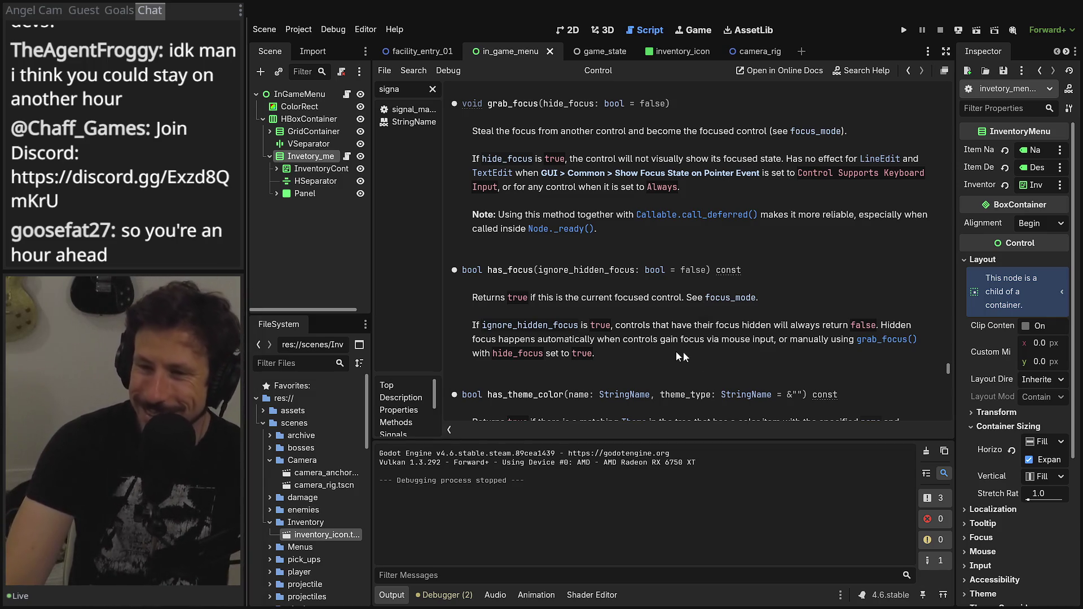
pyautogui.scroll(3, 673, 350)
pyautogui.scroll(-2, 673, 351)
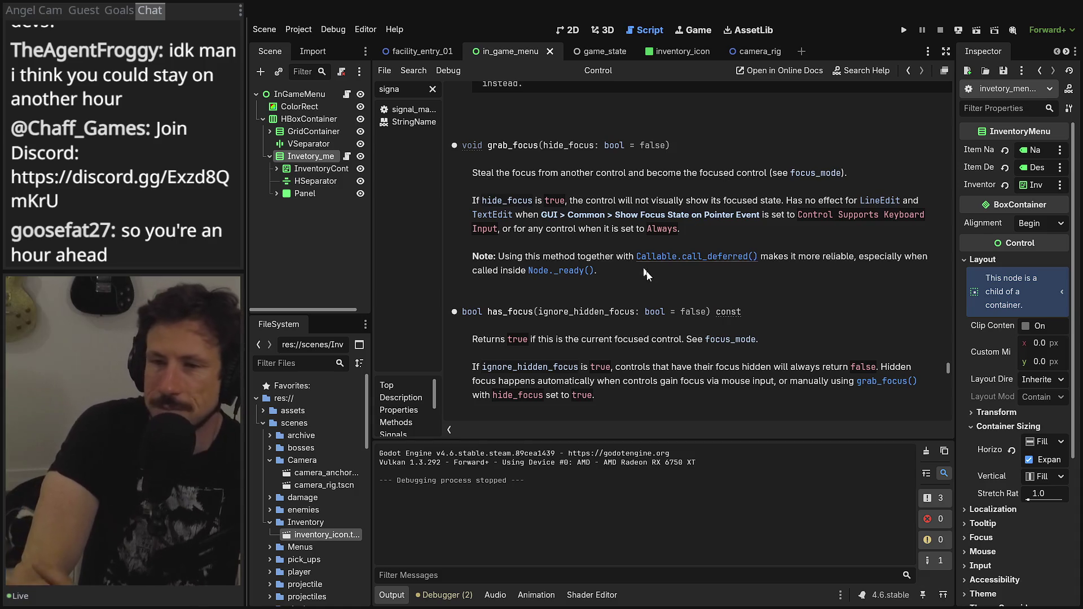